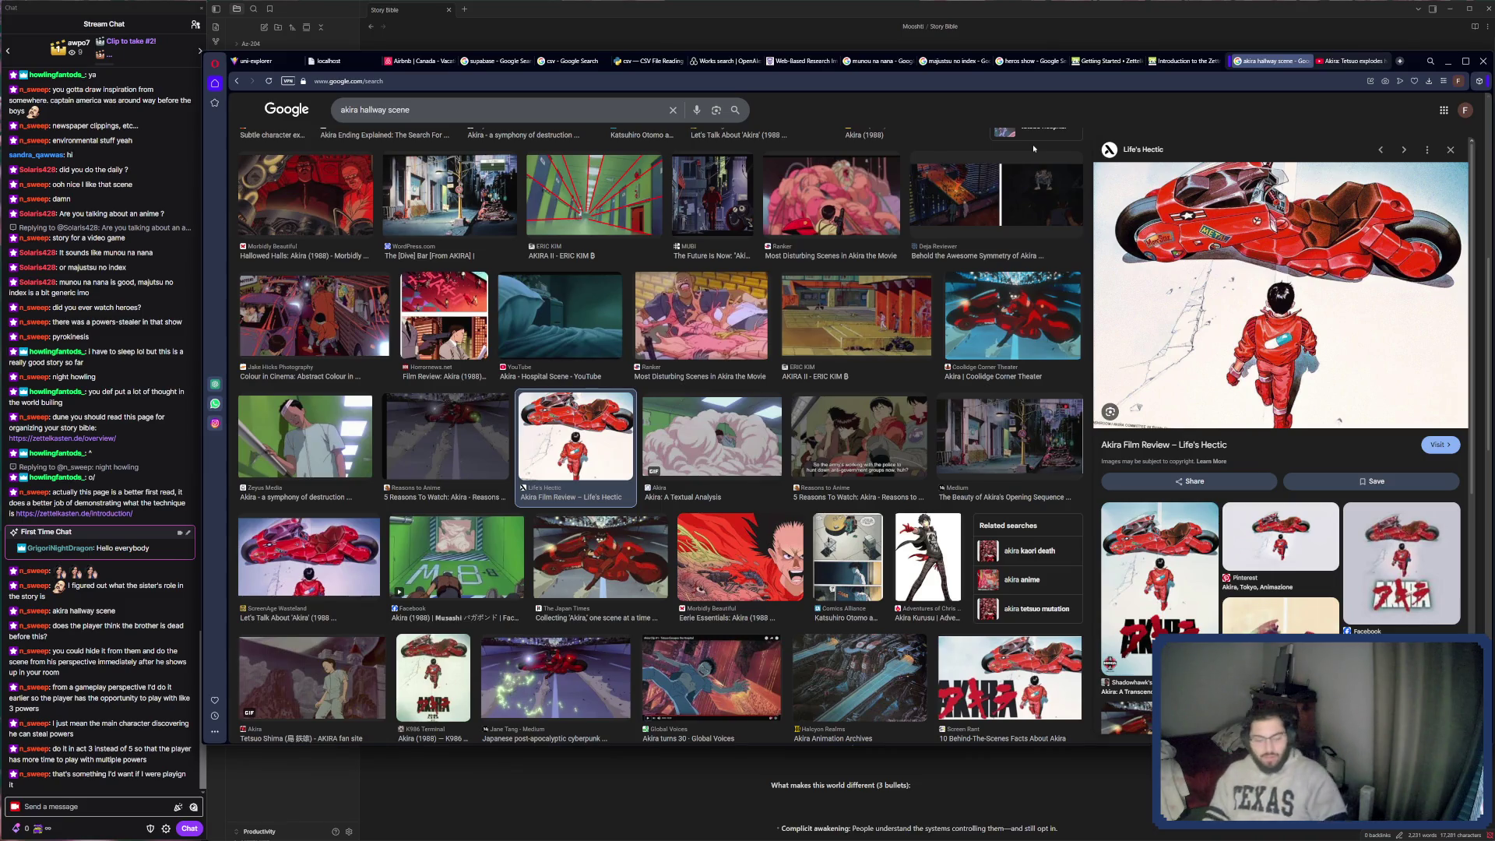
Switch from the Google Images results to the Story Bible note in Obsidian.
key("alt+Tab")
key("alt+Tab")
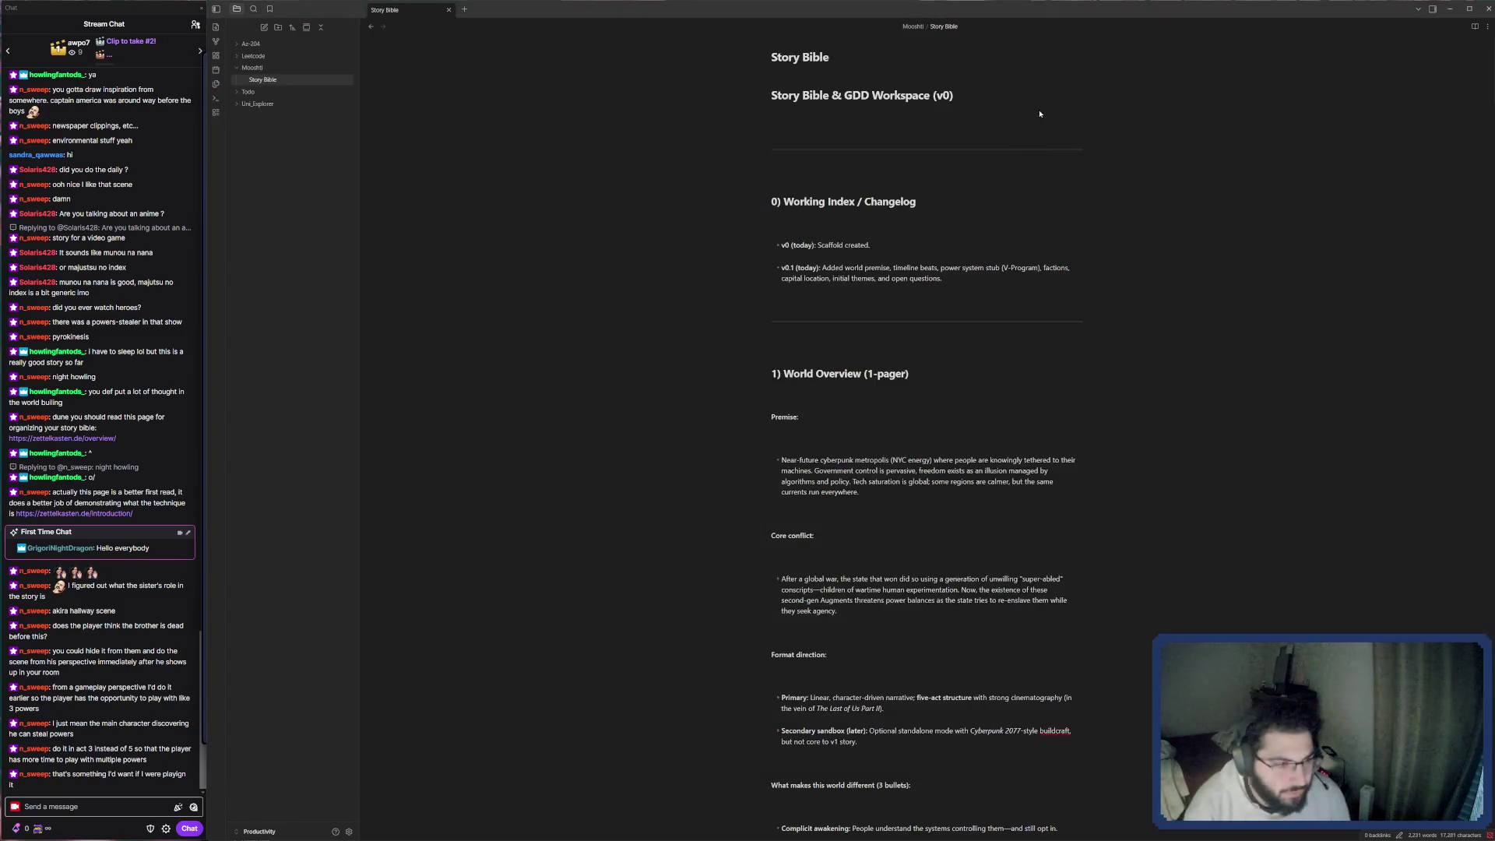
scroll(928, 434, "down", 5)
scroll(970, 478, "down", 5)
scroll(970, 477, "down", 5)
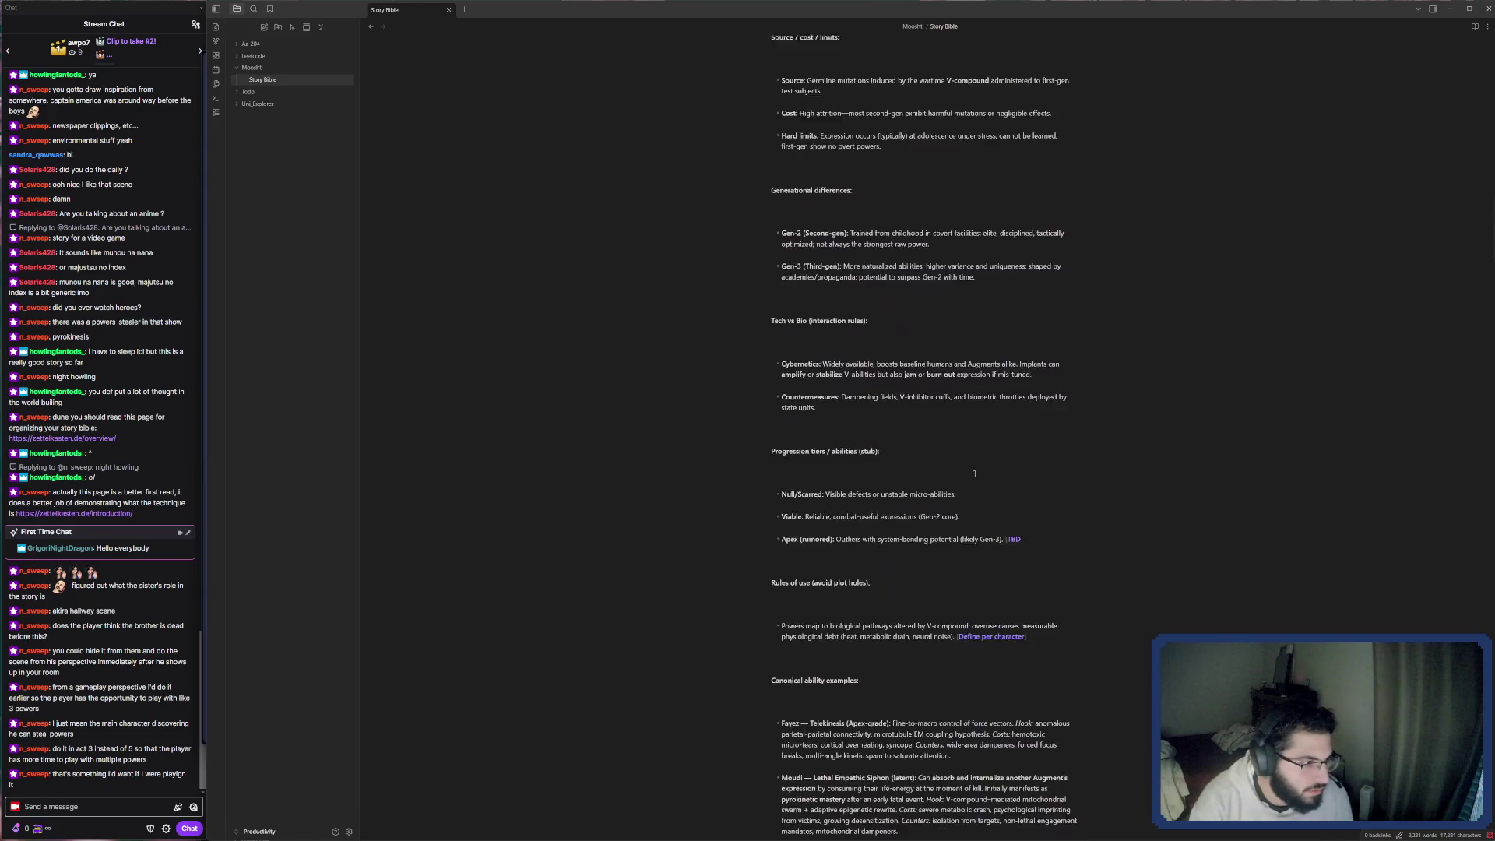
scroll(980, 471, "down", 5)
scroll(980, 471, "down", 5)
scroll(980, 471, "down", 3)
scroll(980, 471, "down", 3)
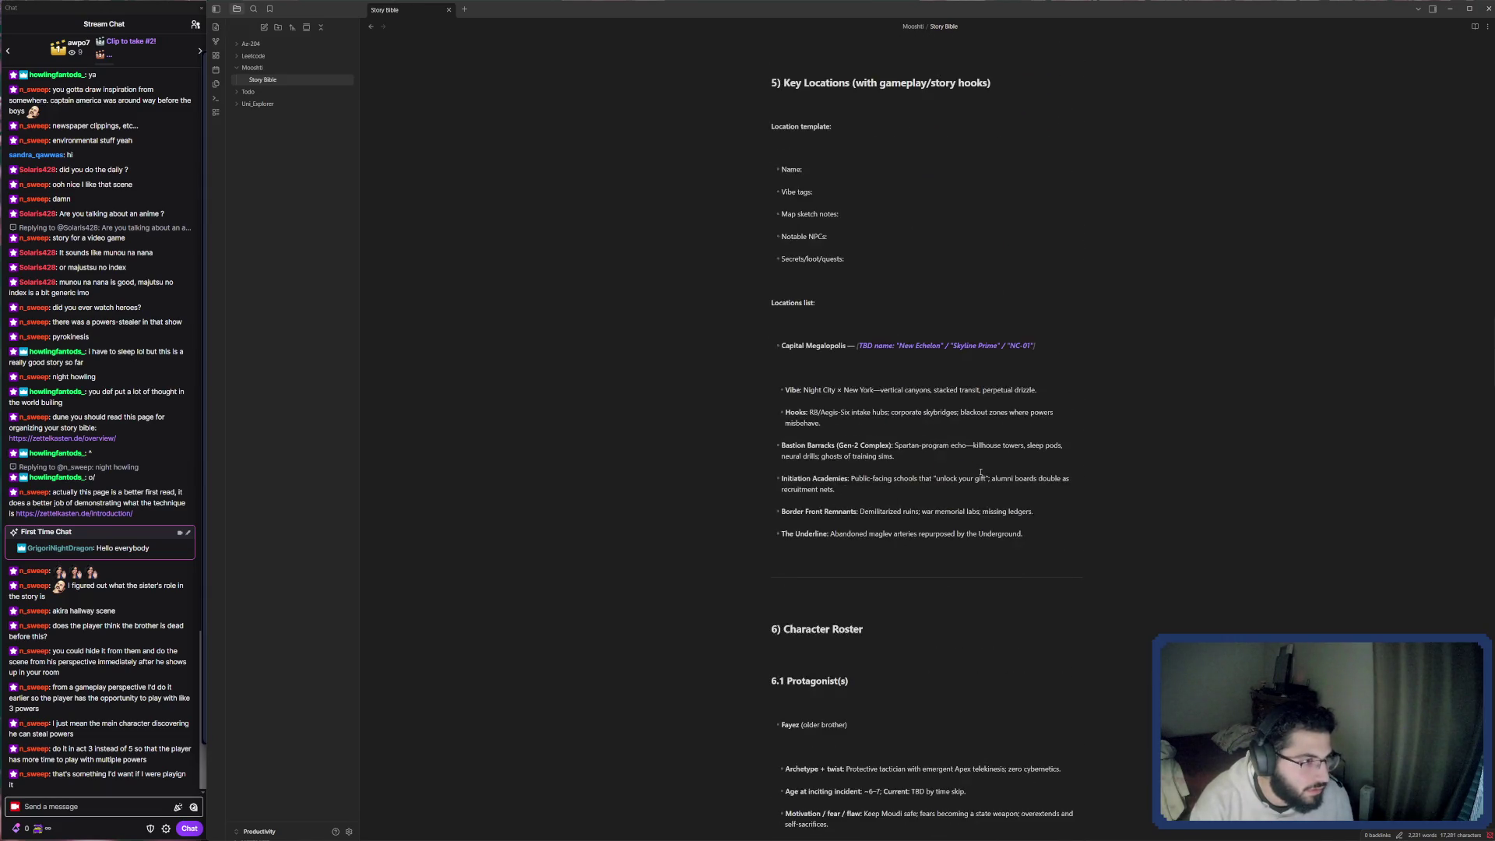
scroll(978, 470, "down", 5)
scroll(981, 469, "down", 5)
scroll(980, 471, "down", 3)
scroll(980, 471, "down", 3)
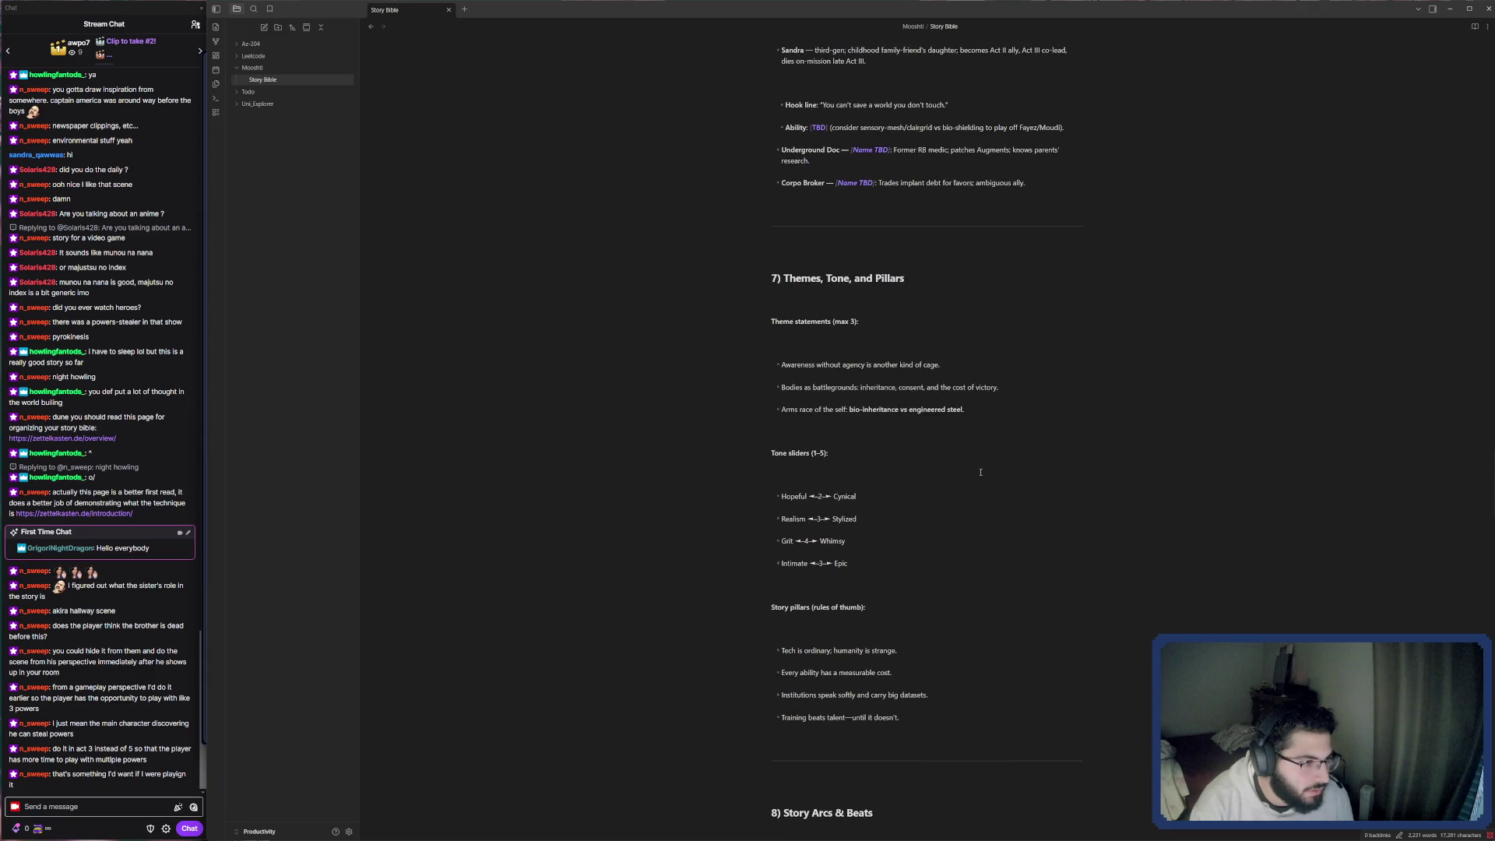
scroll(784, 350, "down", 3)
scroll(799, 397, "down", 3)
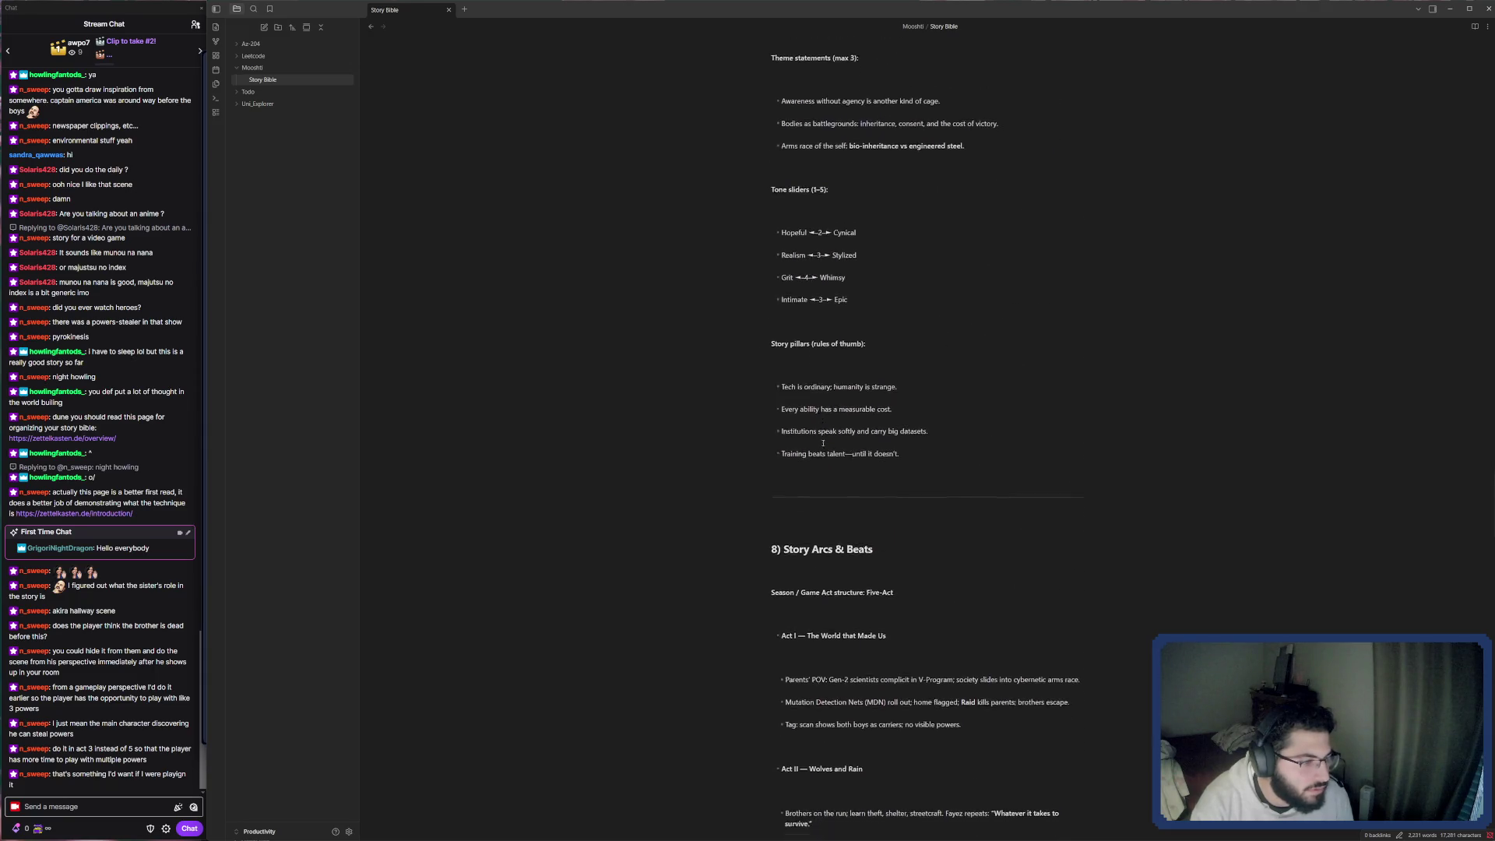
scroll(817, 444, "down", 2)
scroll(828, 470, "down", 1)
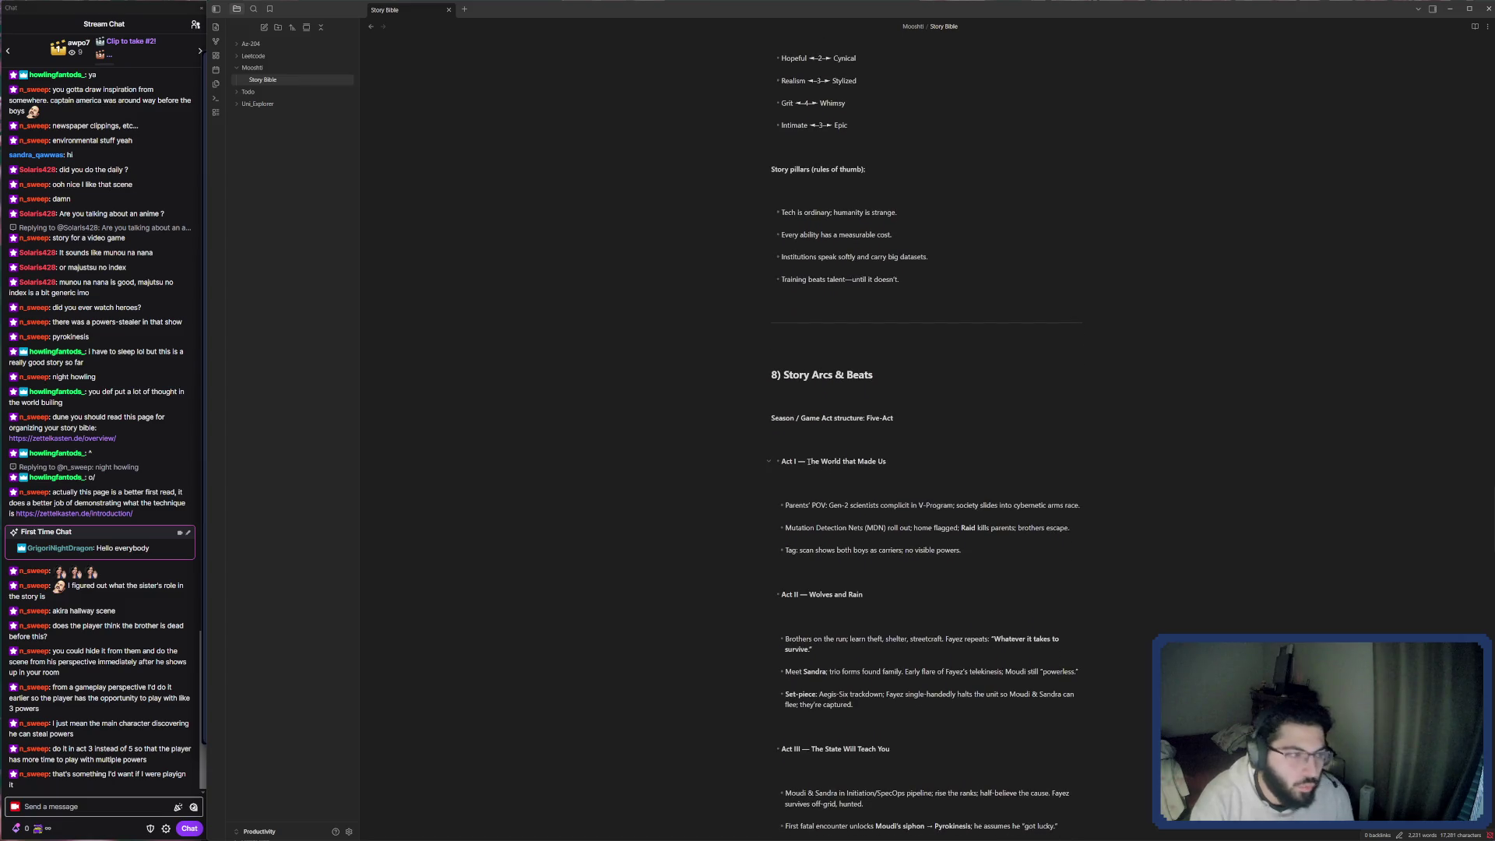
left_click_drag(808, 462, 898, 461)
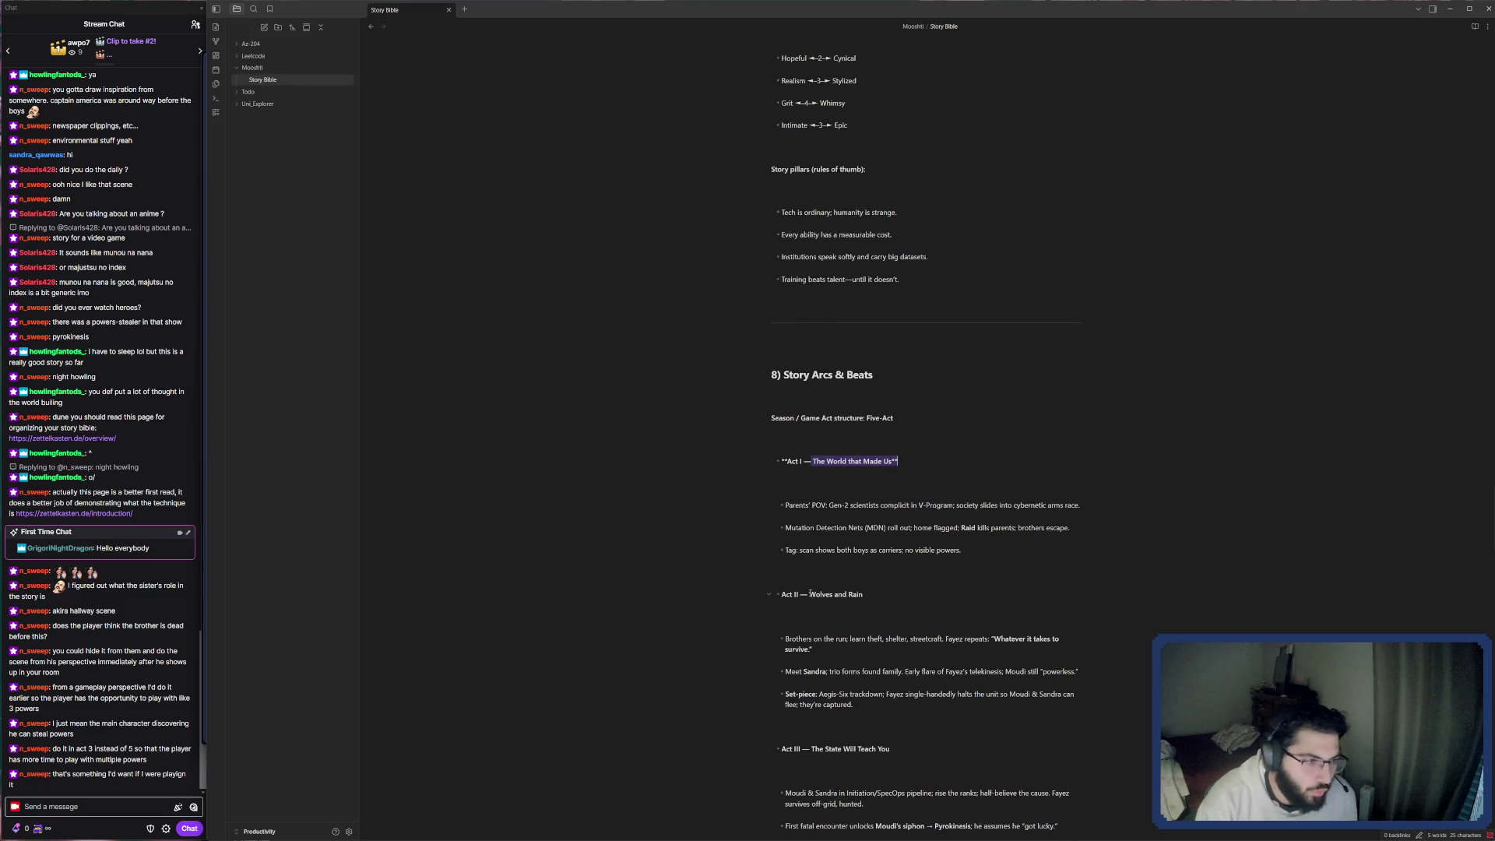
left_click_drag(813, 594, 871, 594)
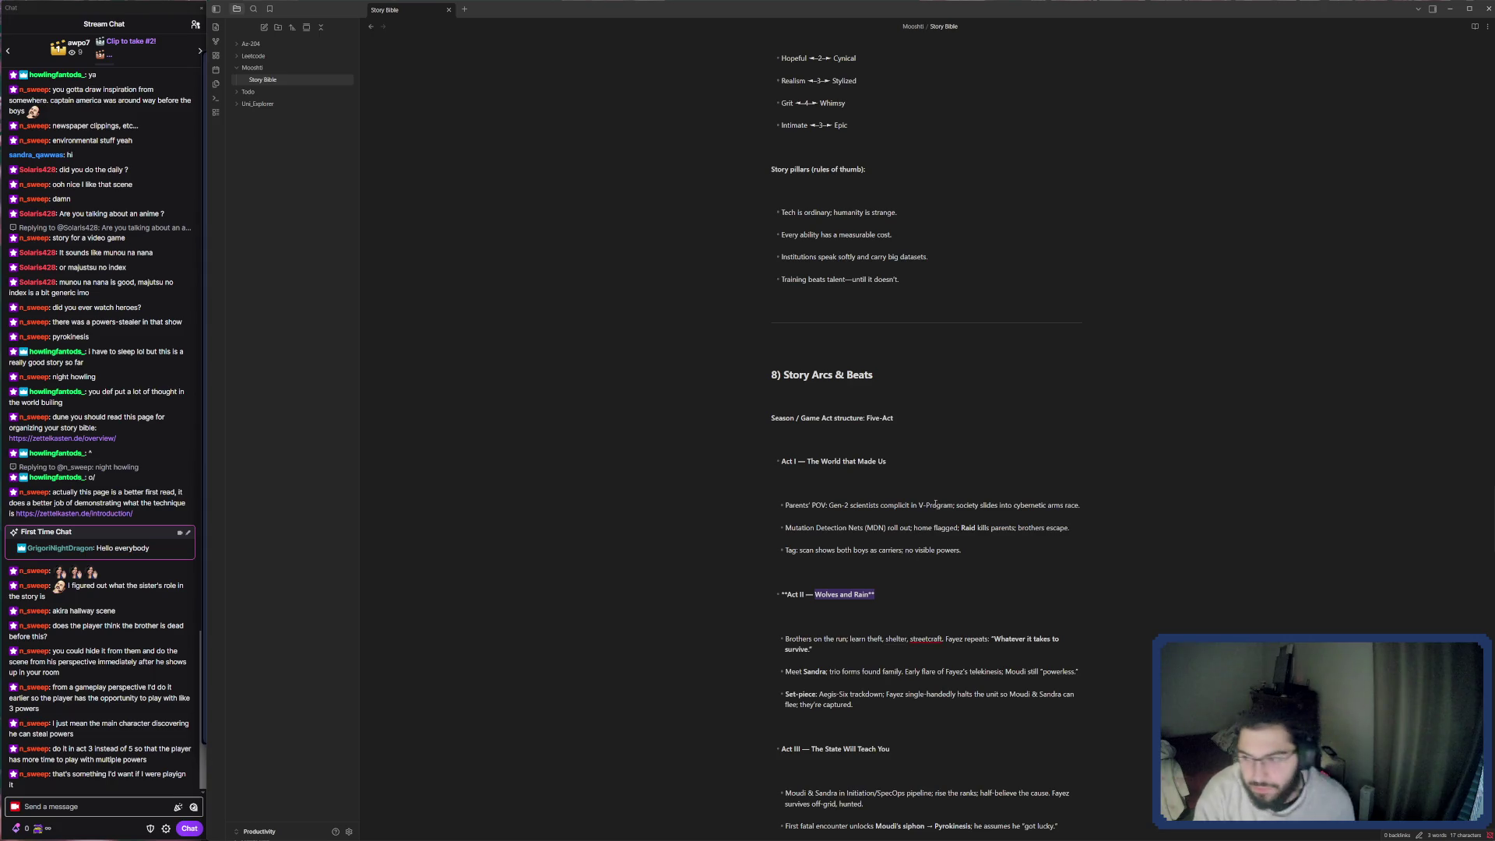
scroll(899, 434, "down", 5)
scroll(900, 433, "down", 1)
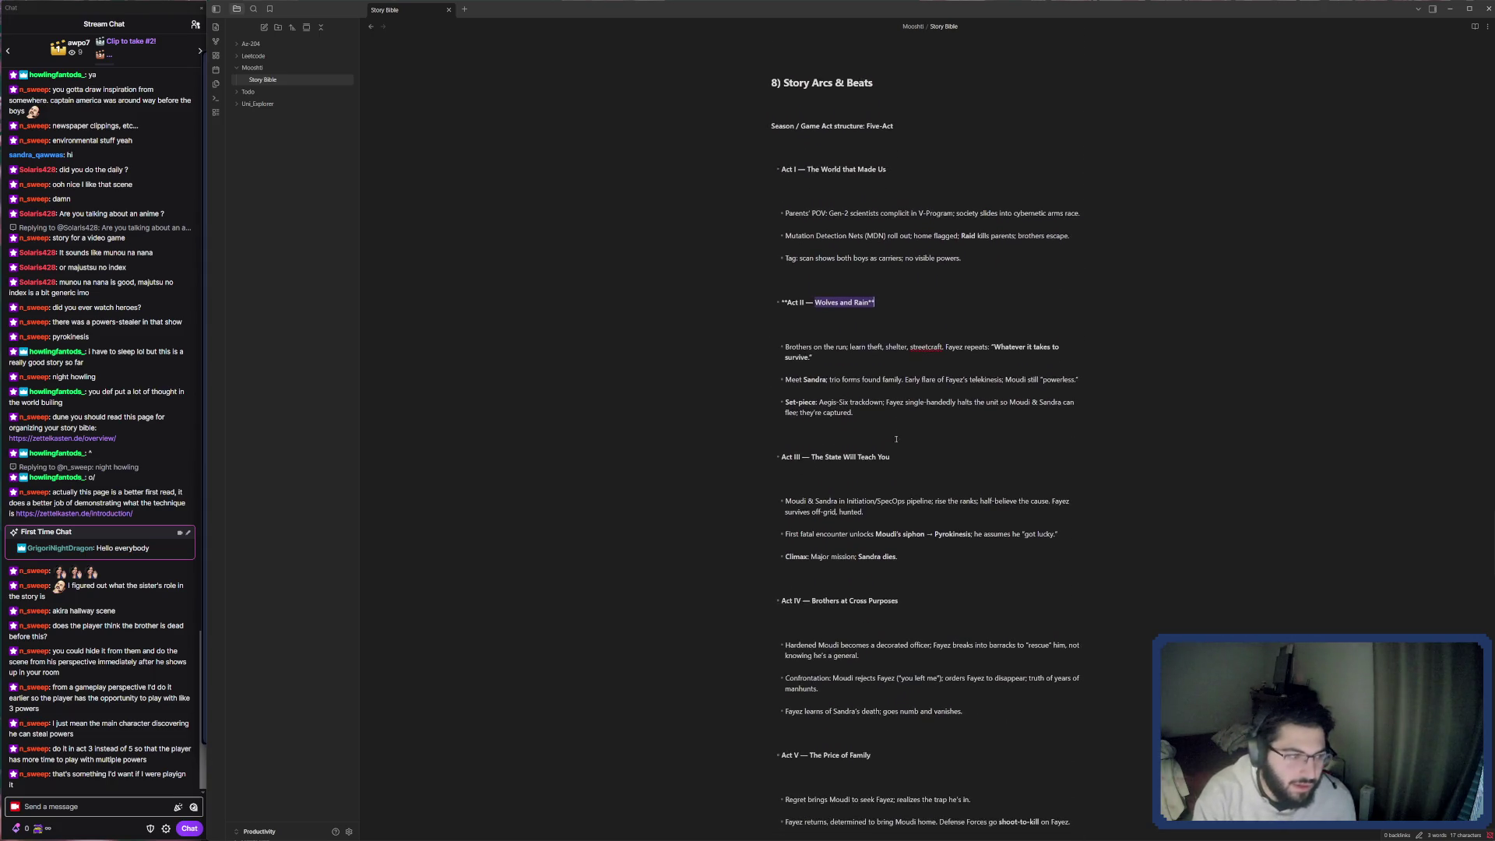
left_click_drag(811, 457, 901, 456)
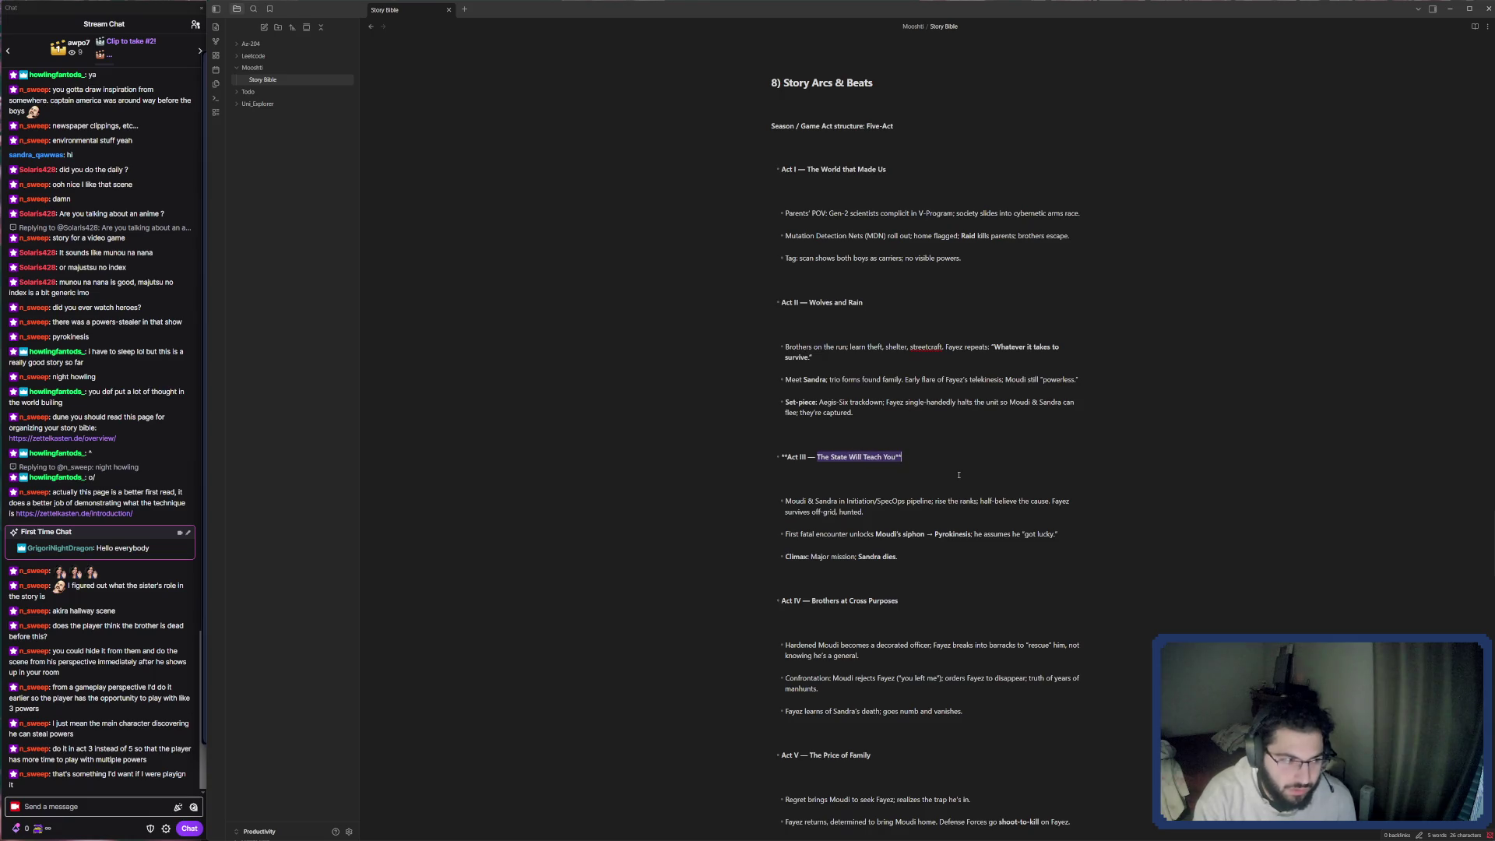
left_click(880, 500)
scroll(848, 483, "down", 2)
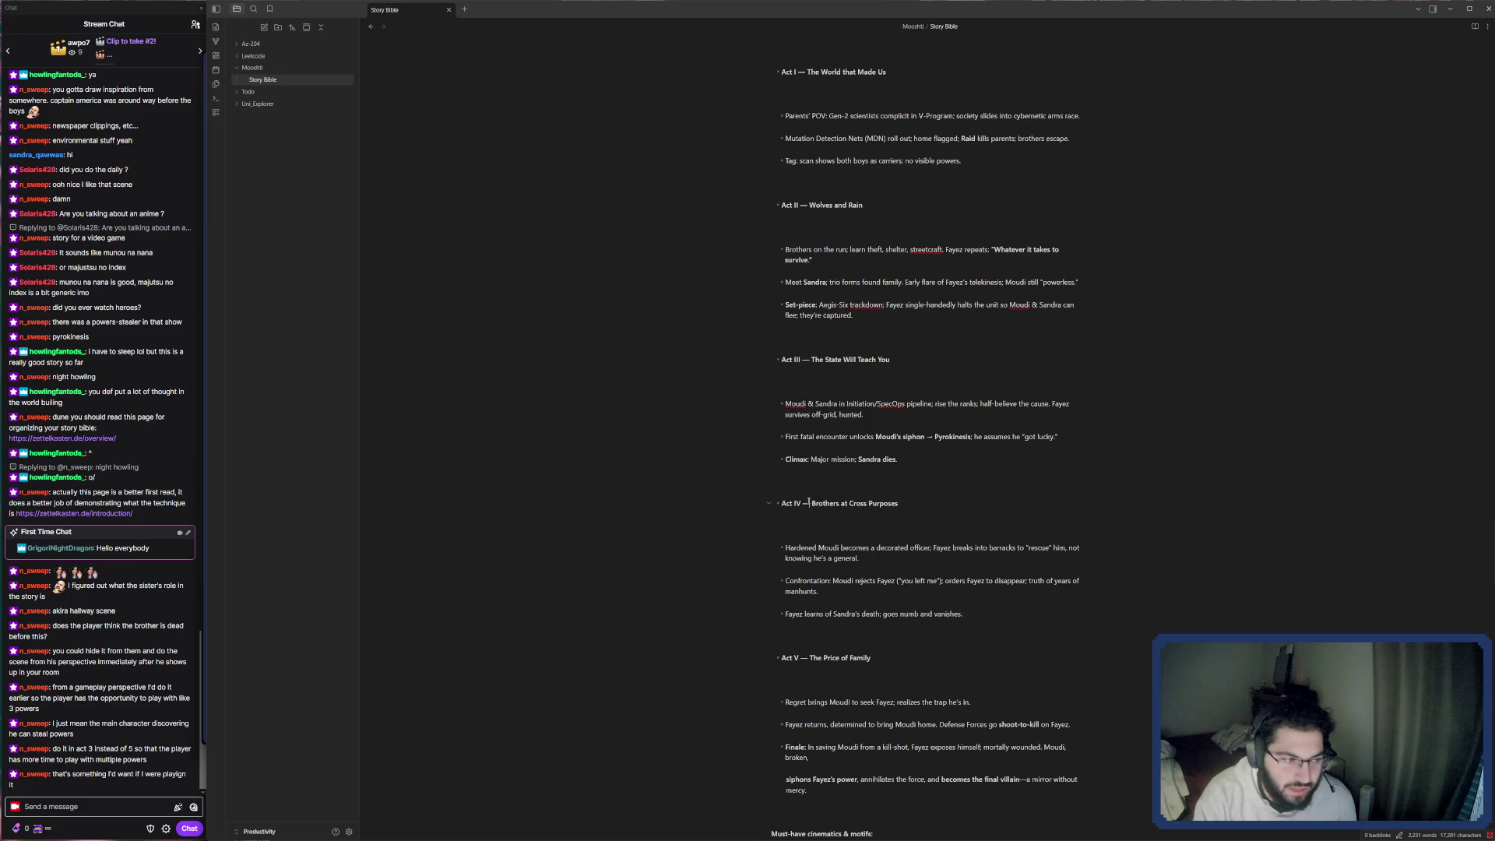
left_click_drag(807, 502, 898, 504)
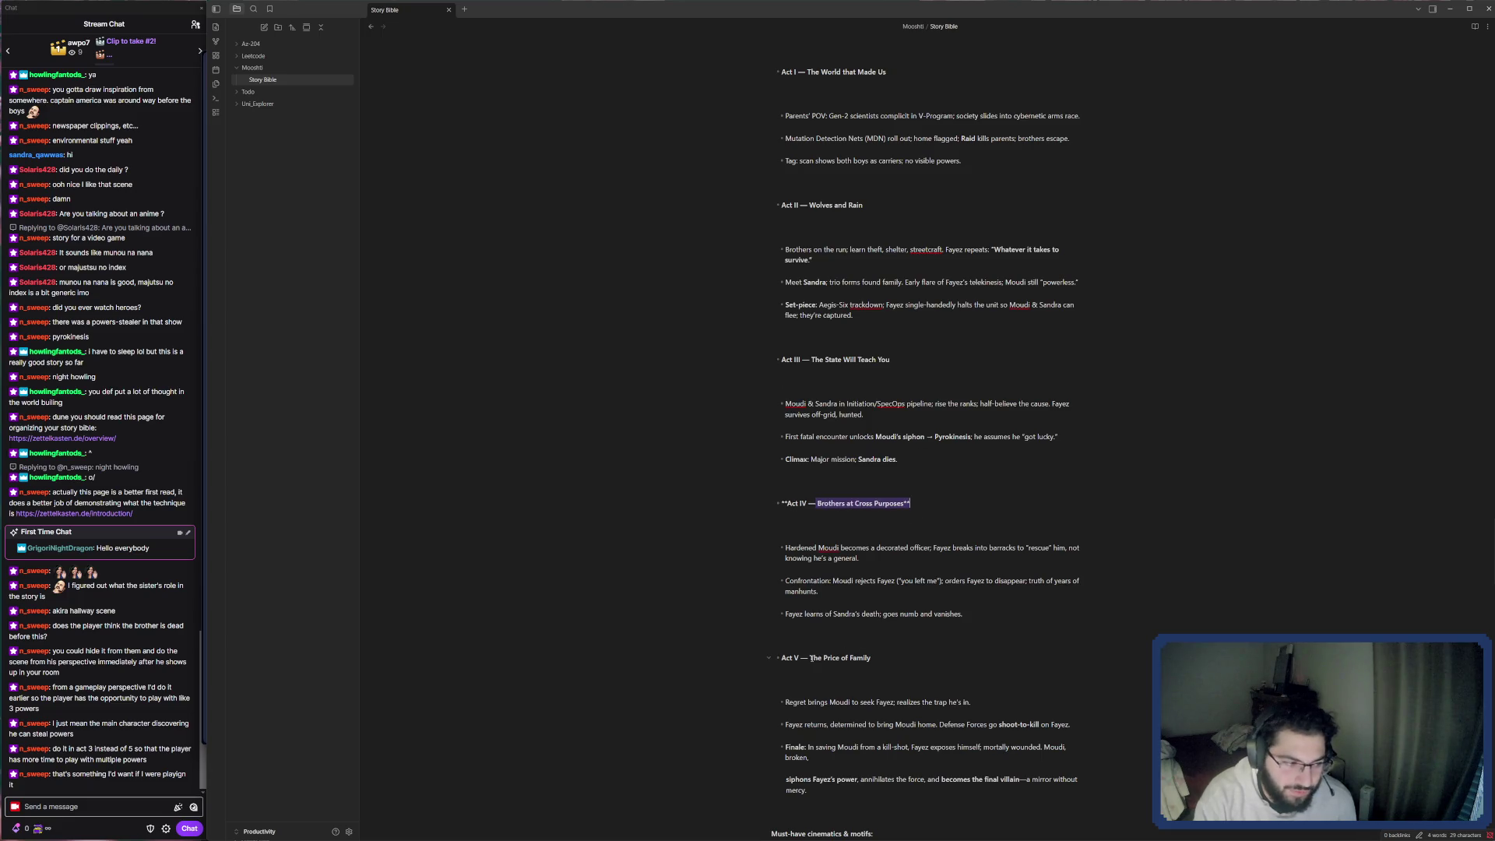
left_click_drag(811, 657, 883, 658)
left_click(912, 661)
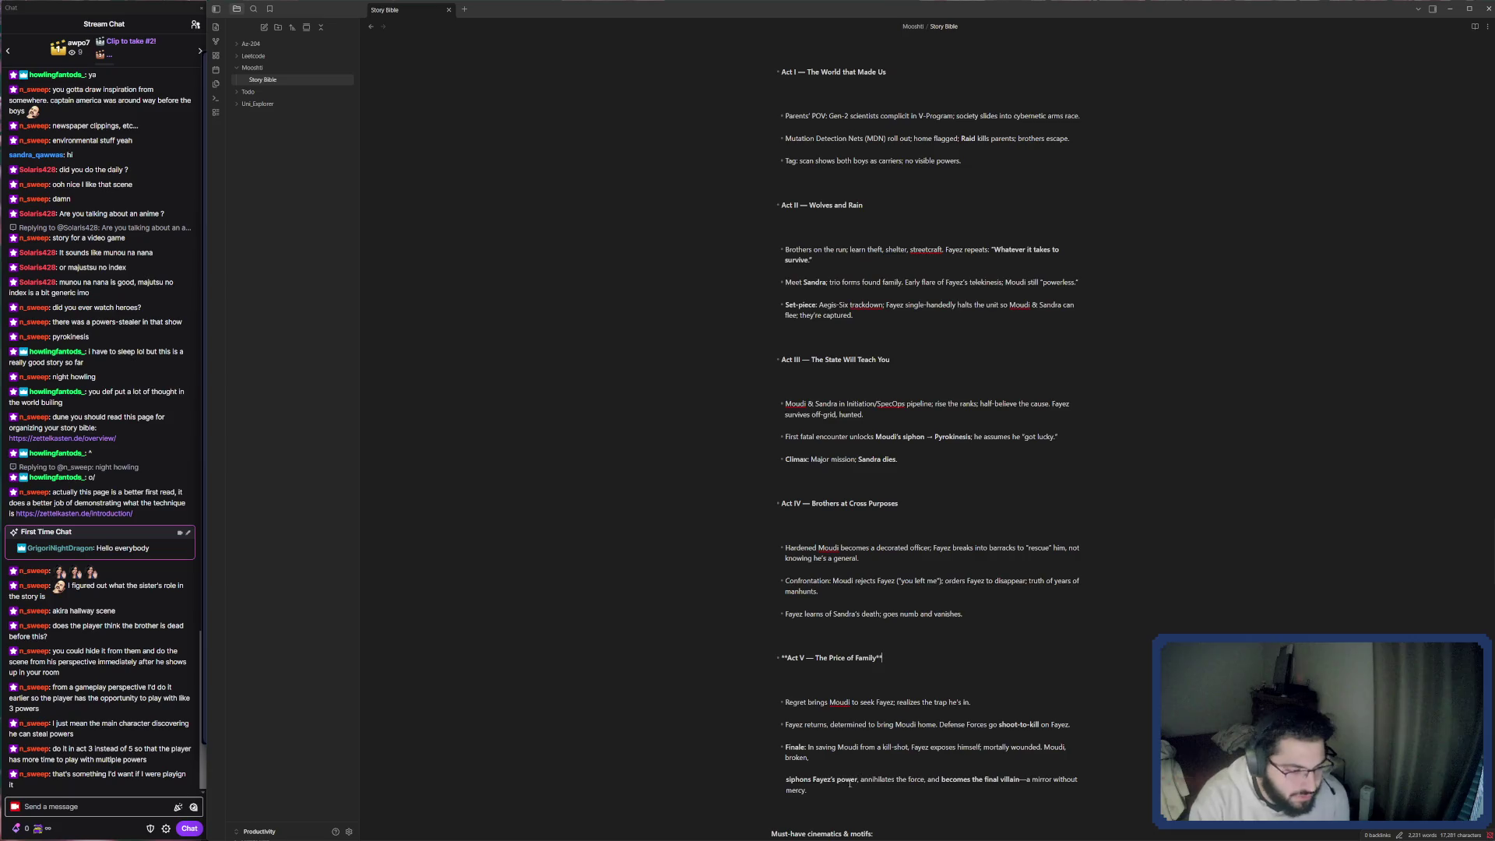
Join the 'siphons Fayez's power' line onto the Act V Finale bullet and remove stray asterisk markers.
left_click_drag(807, 745, 1052, 753)
left_click(918, 756)
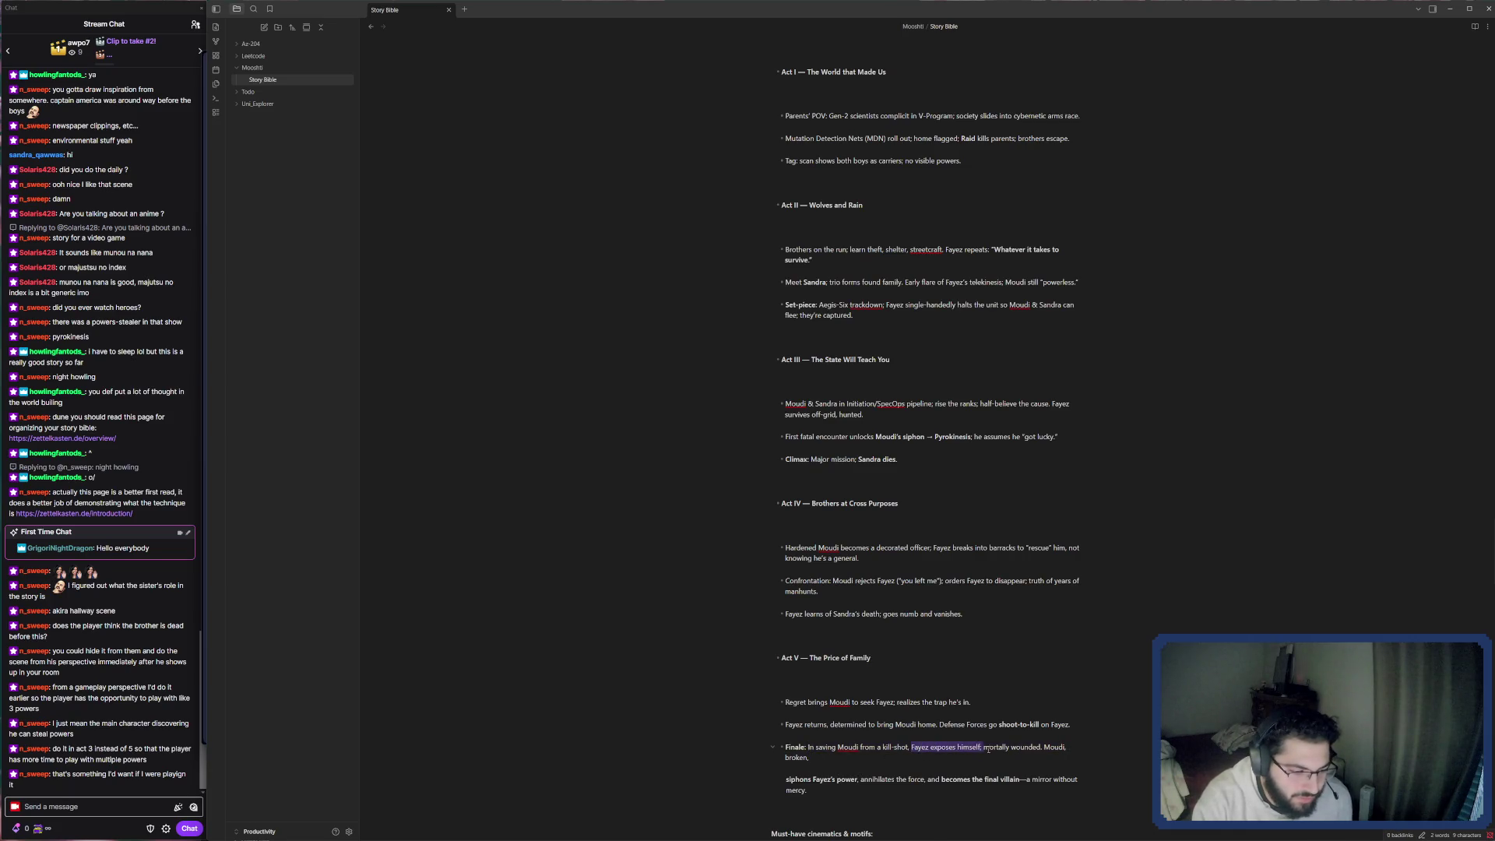
left_click(1060, 752)
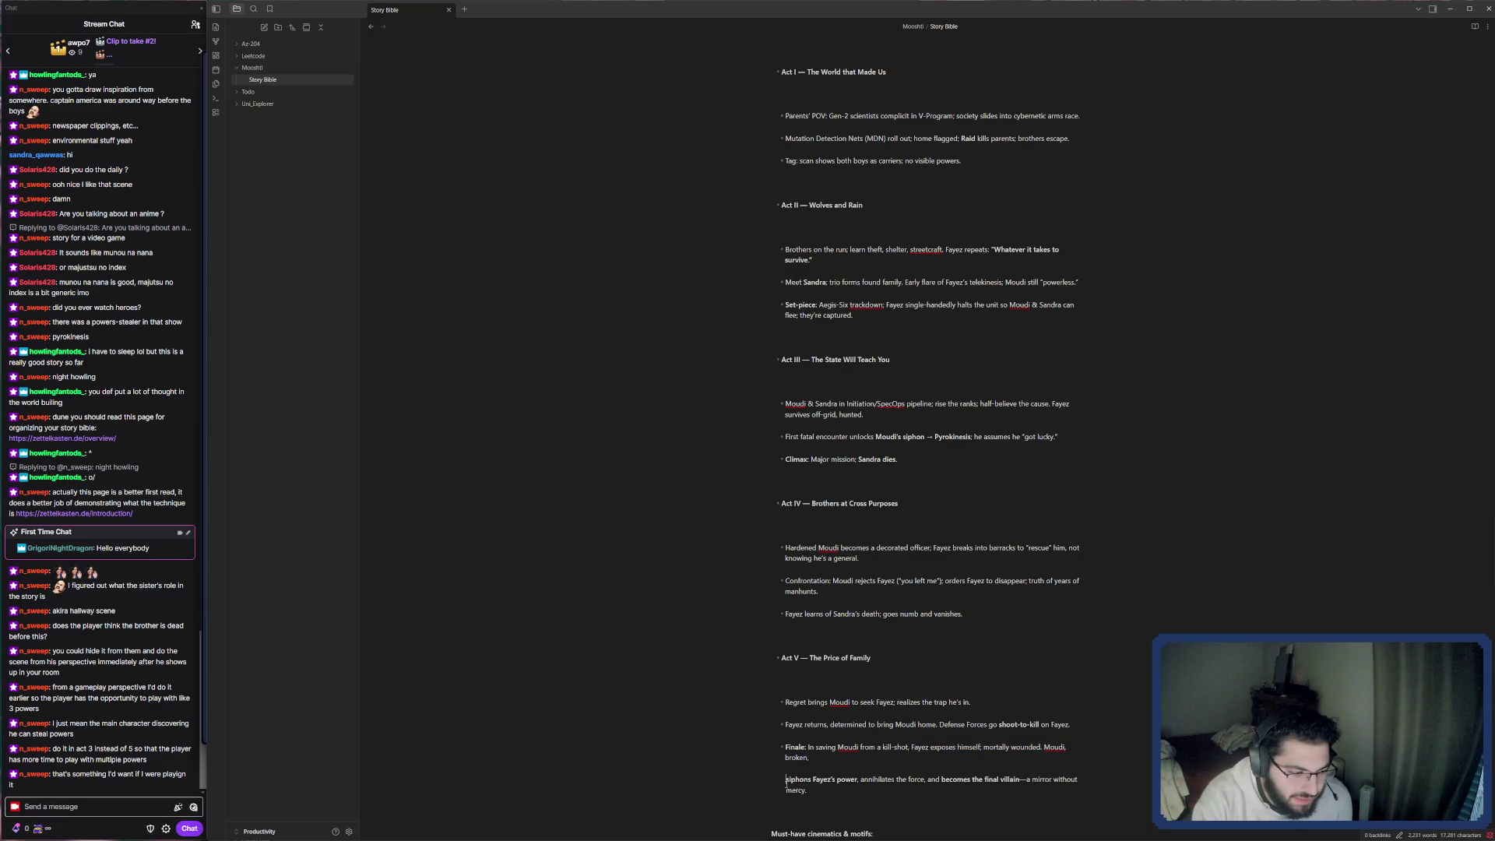
left_click(784, 779)
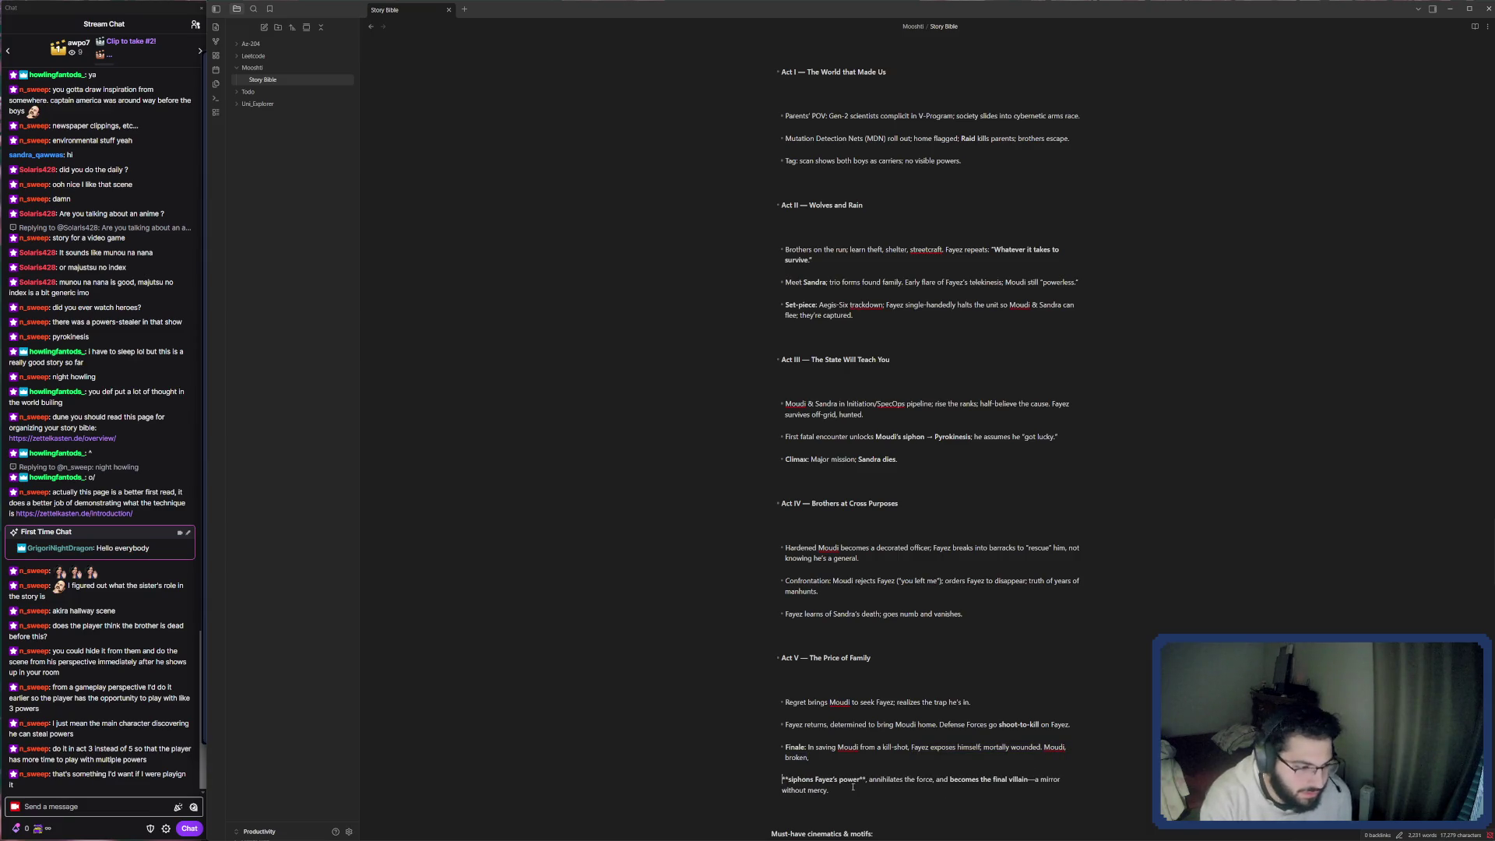
key("BackSpace")
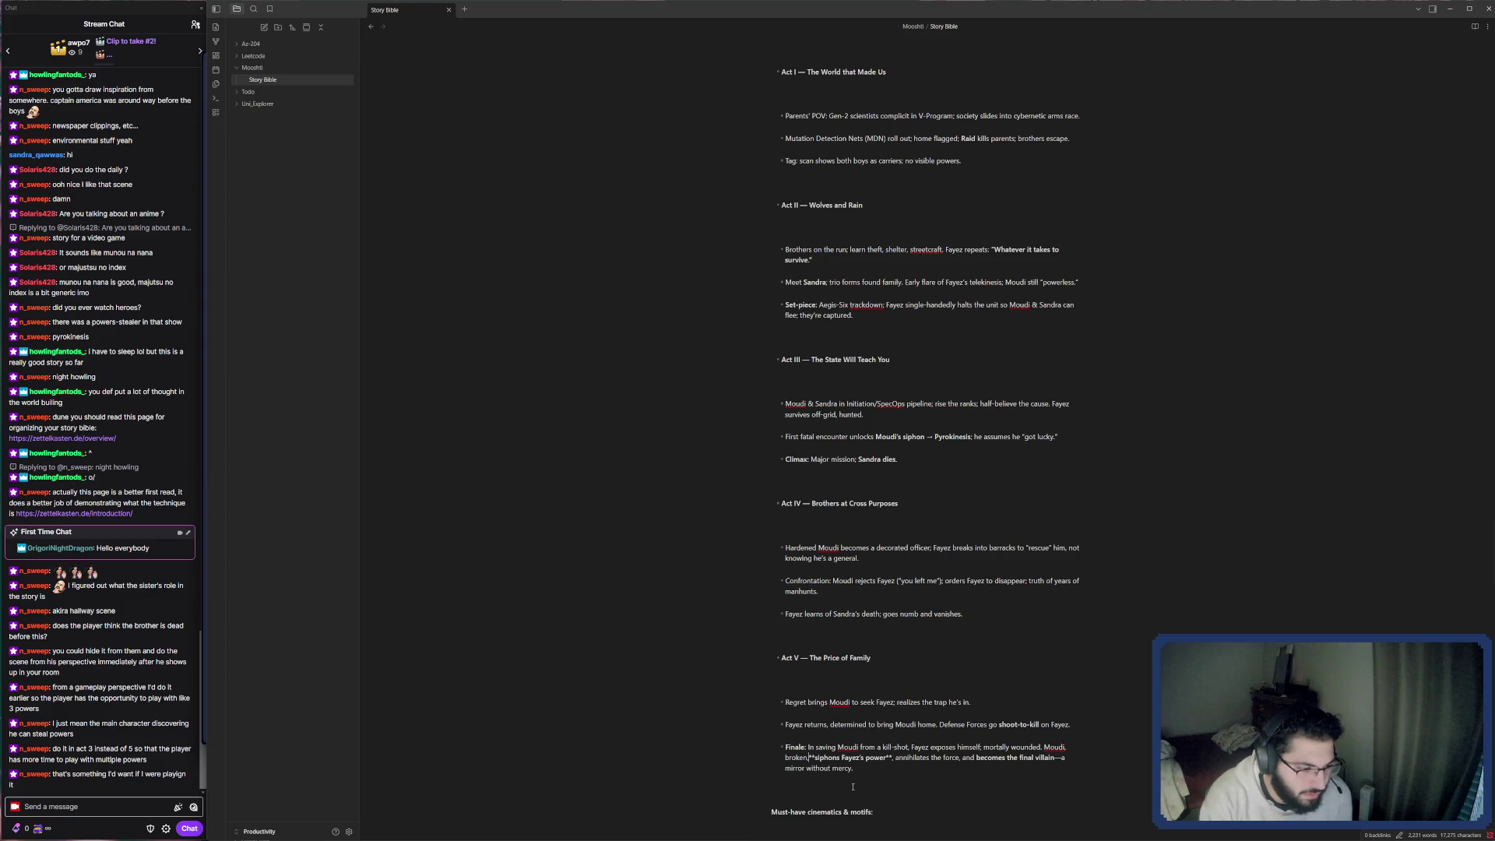
key("Delete")
key("Delete")
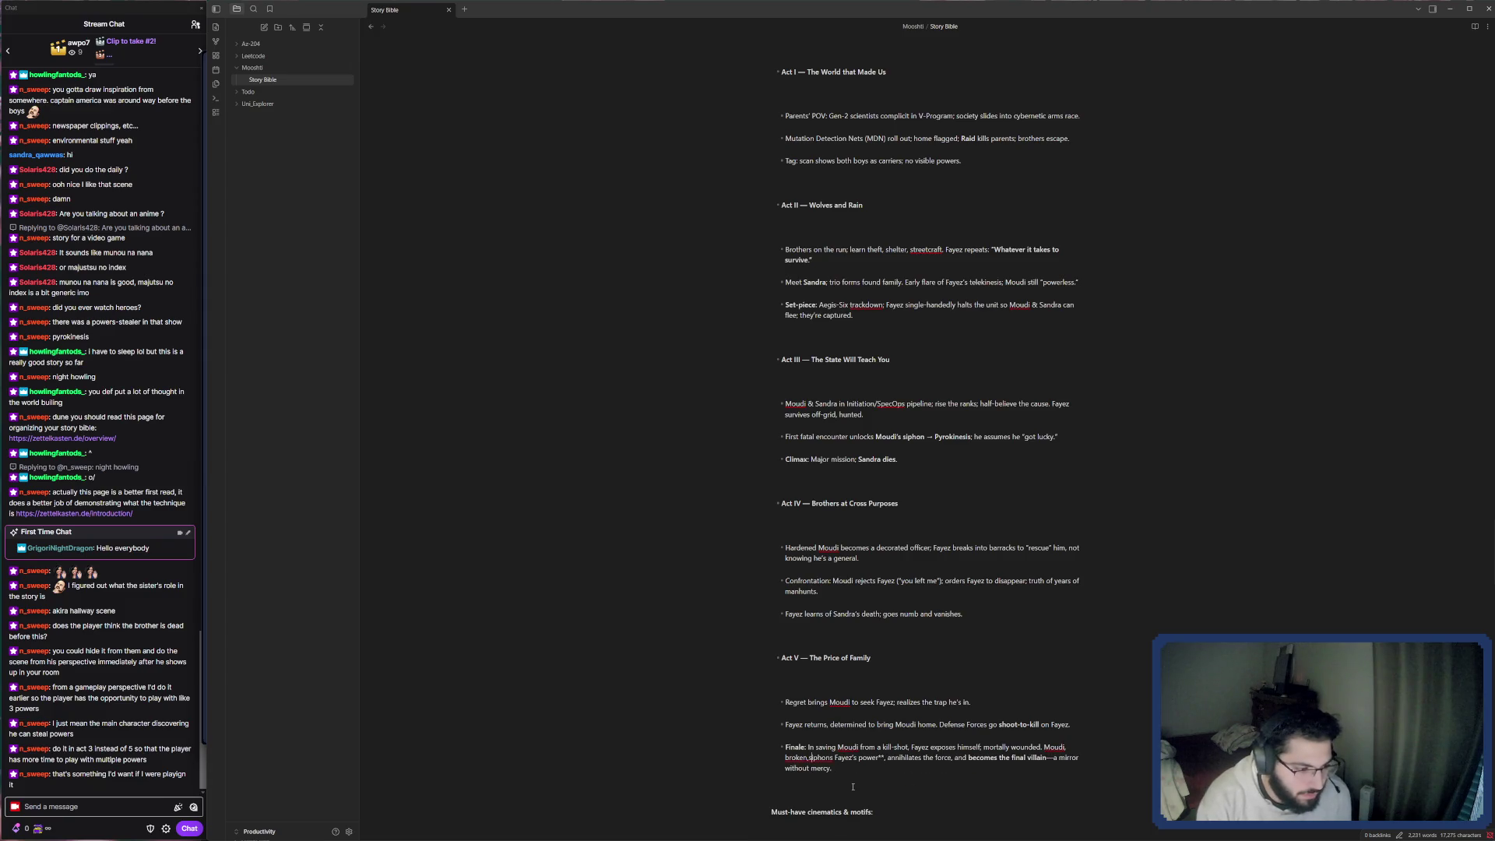
key("Delete")
type("iphon")
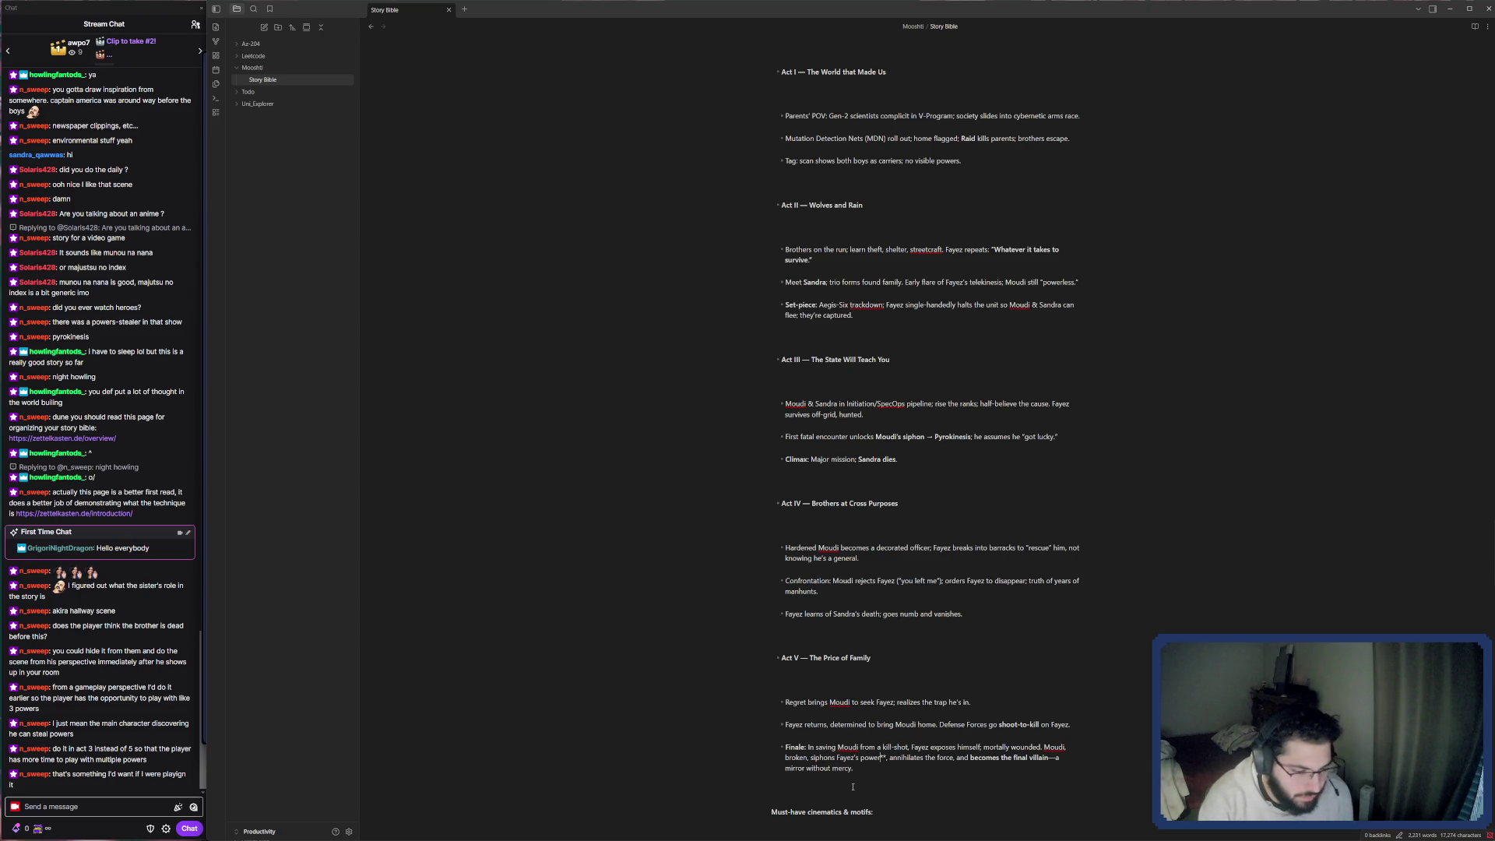
key("Delete")
type("**")
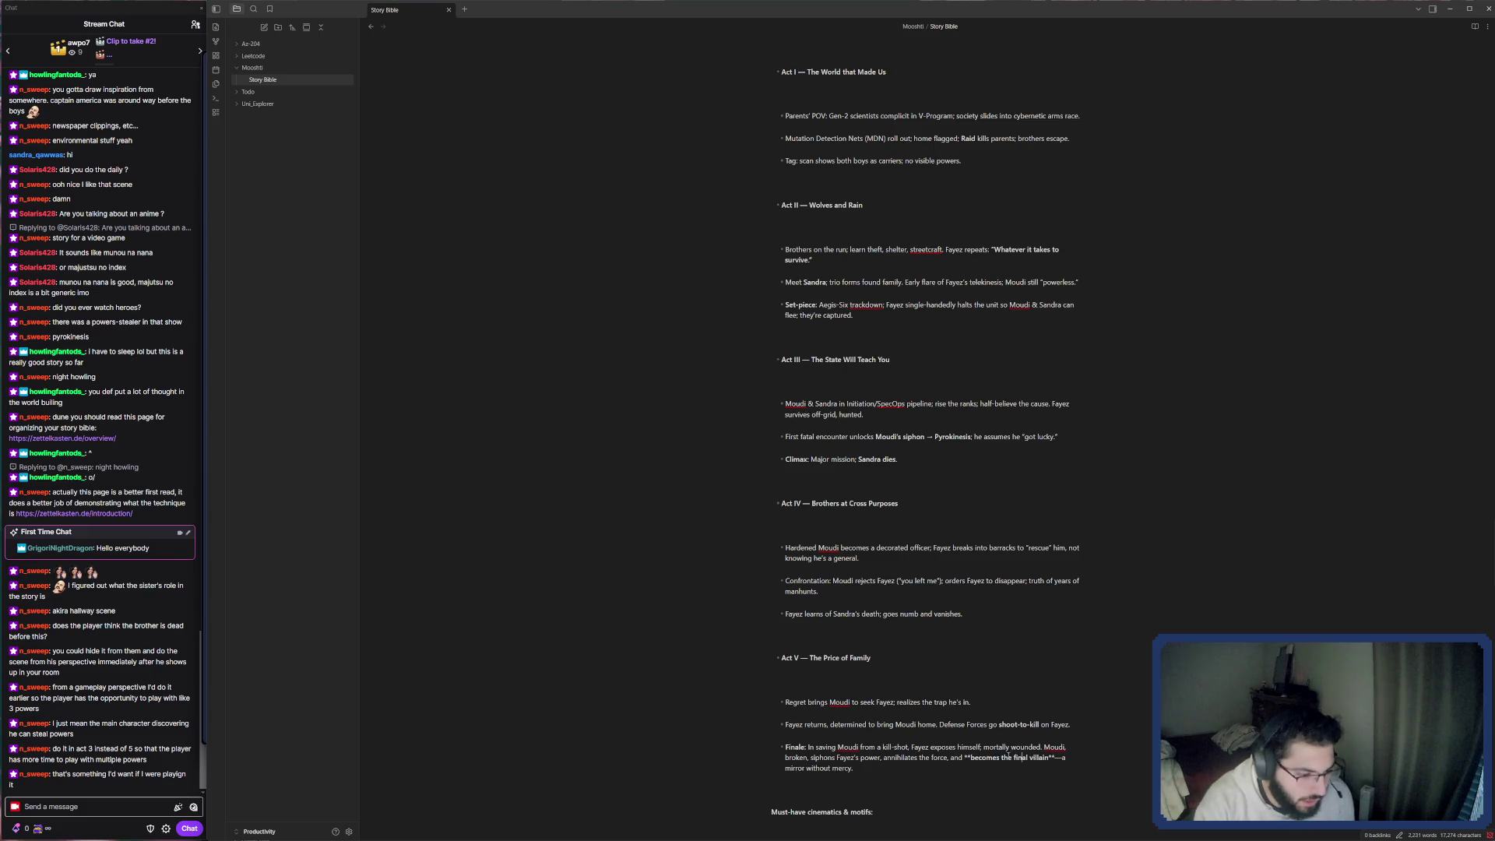
scroll(971, 771, "up", 1)
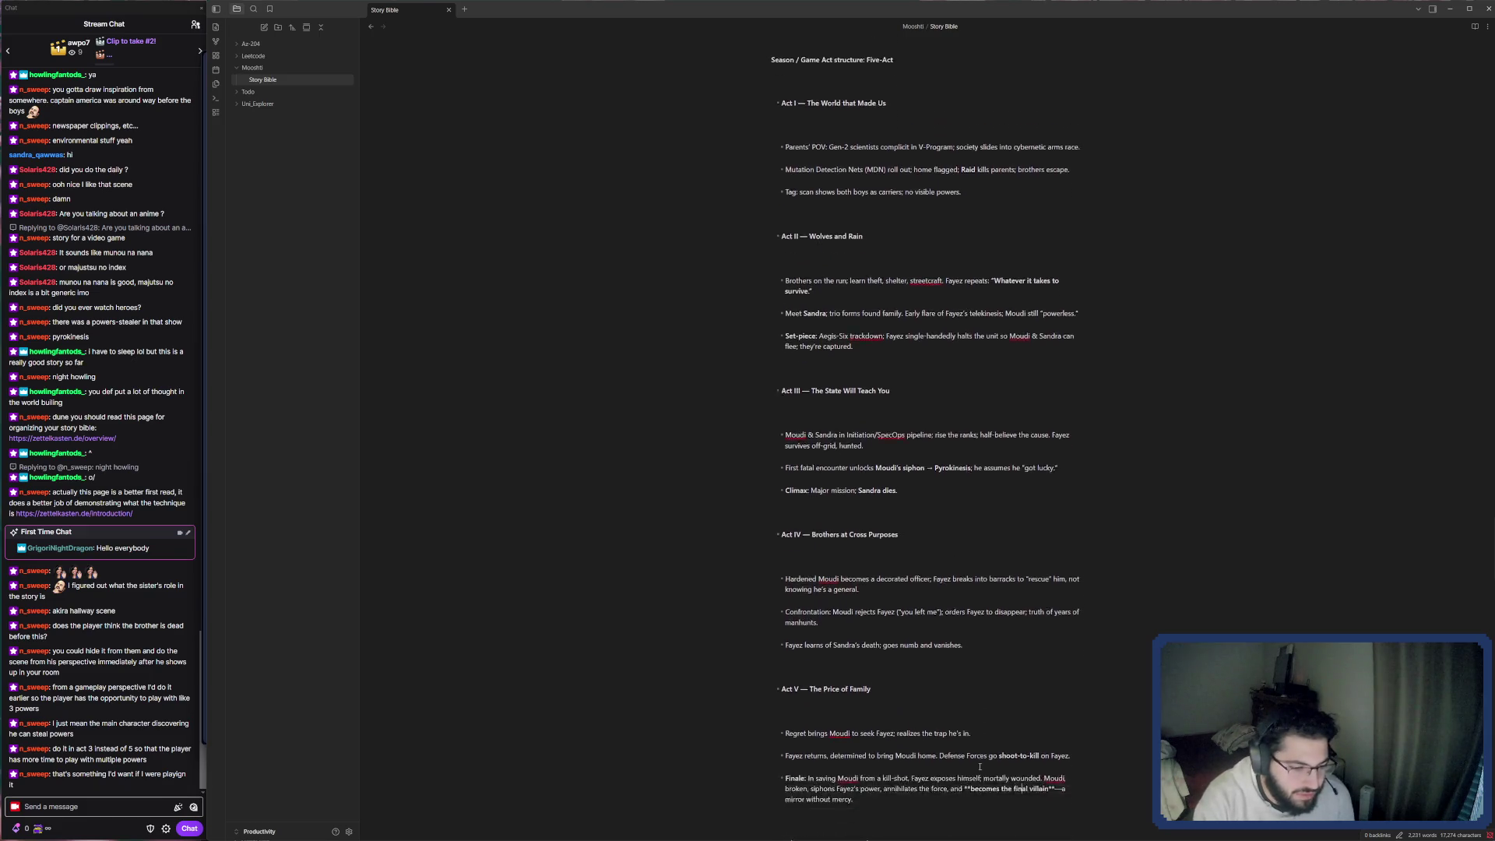
scroll(979, 766, "down", 1)
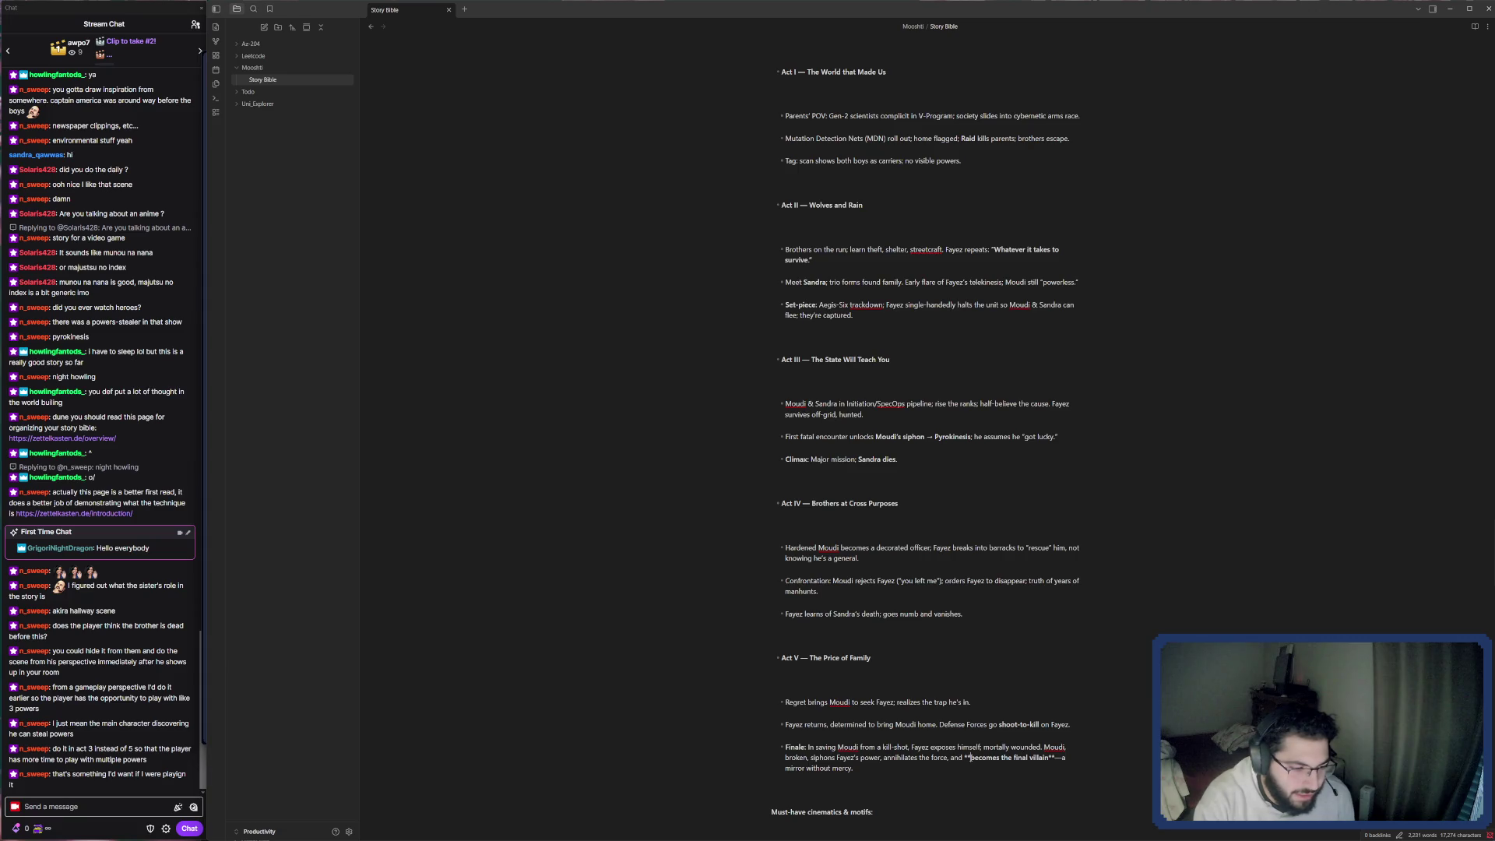
key("BackSpace")
key("BackSpace")
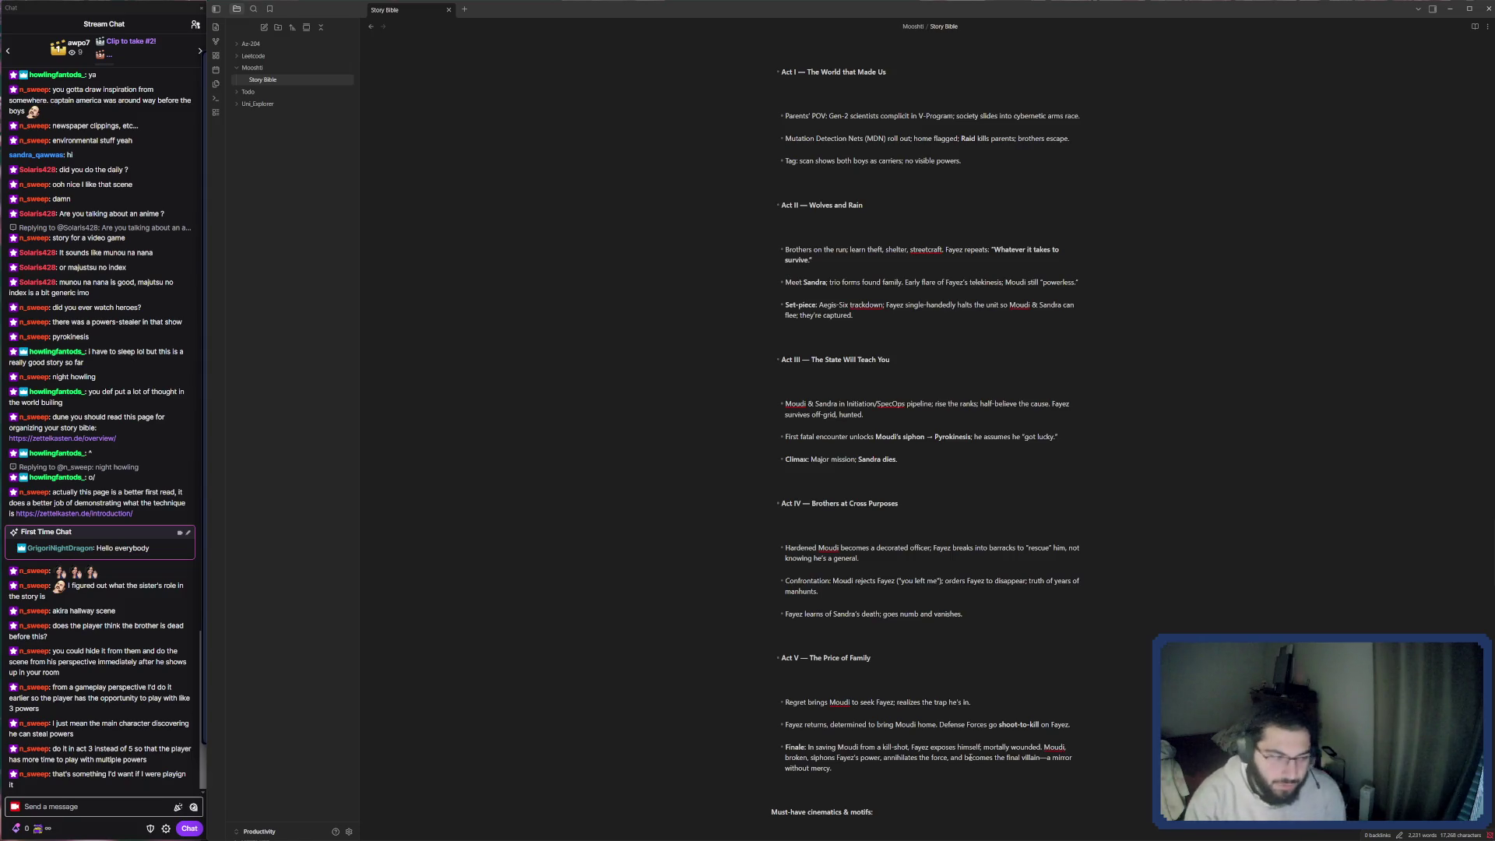
scroll(934, 772, "down", 2)
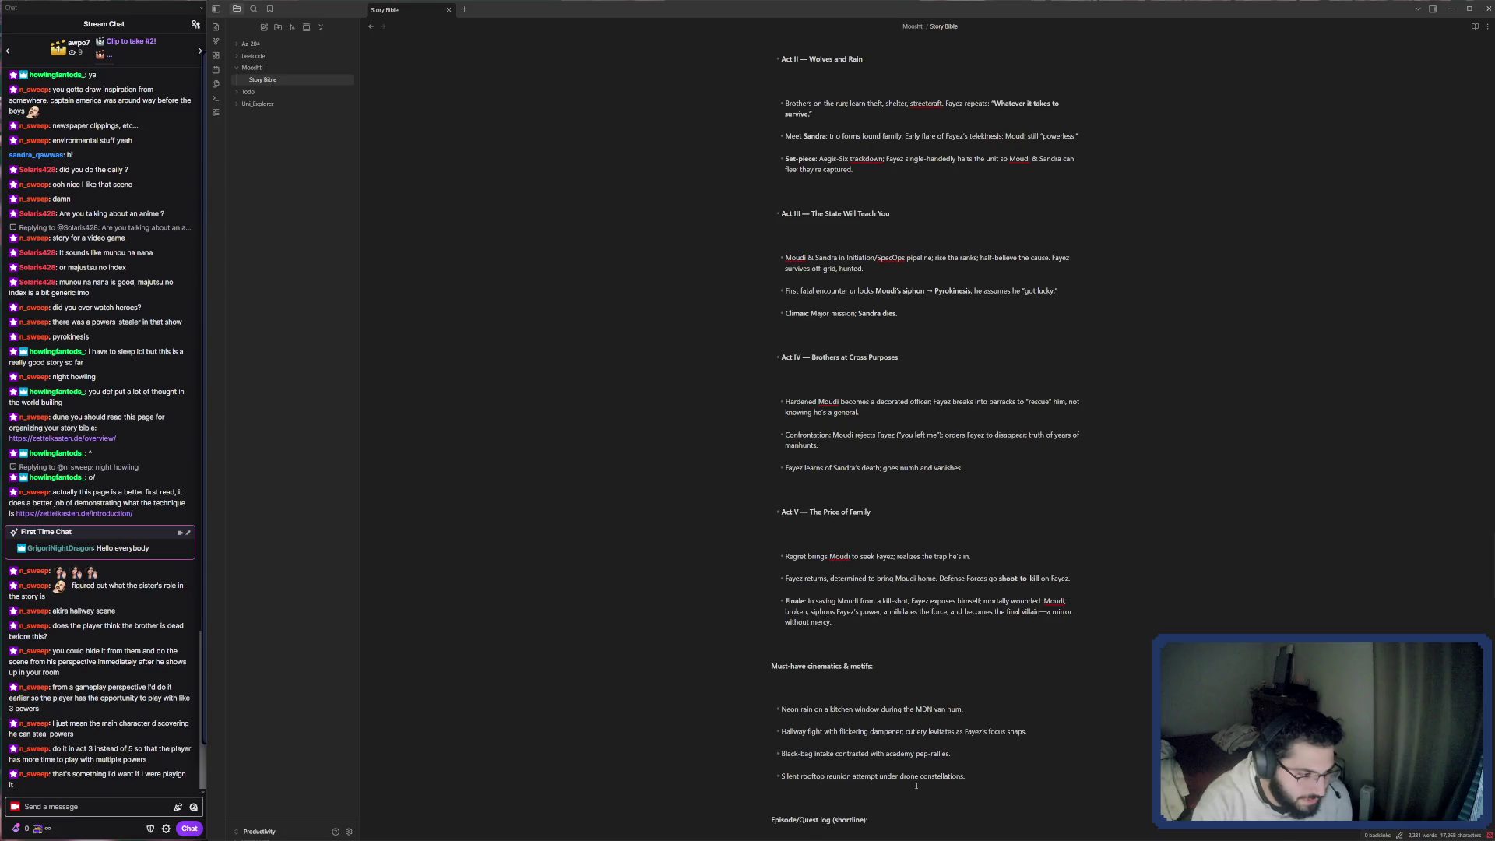
scroll(916, 785, "down", 1)
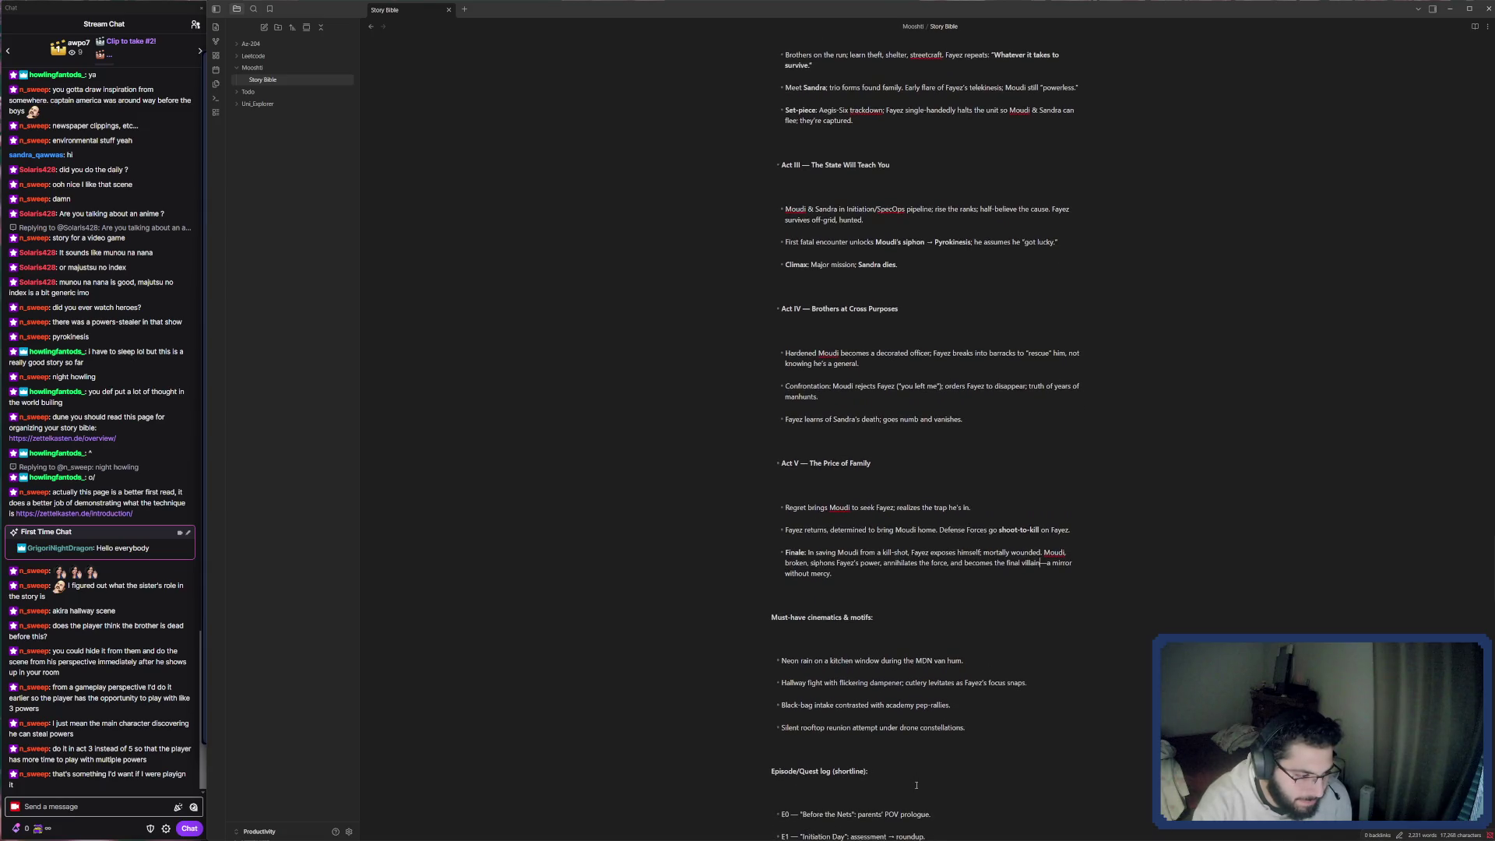
scroll(915, 785, "down", 1)
scroll(915, 784, "down", 1)
scroll(915, 786, "down", 2)
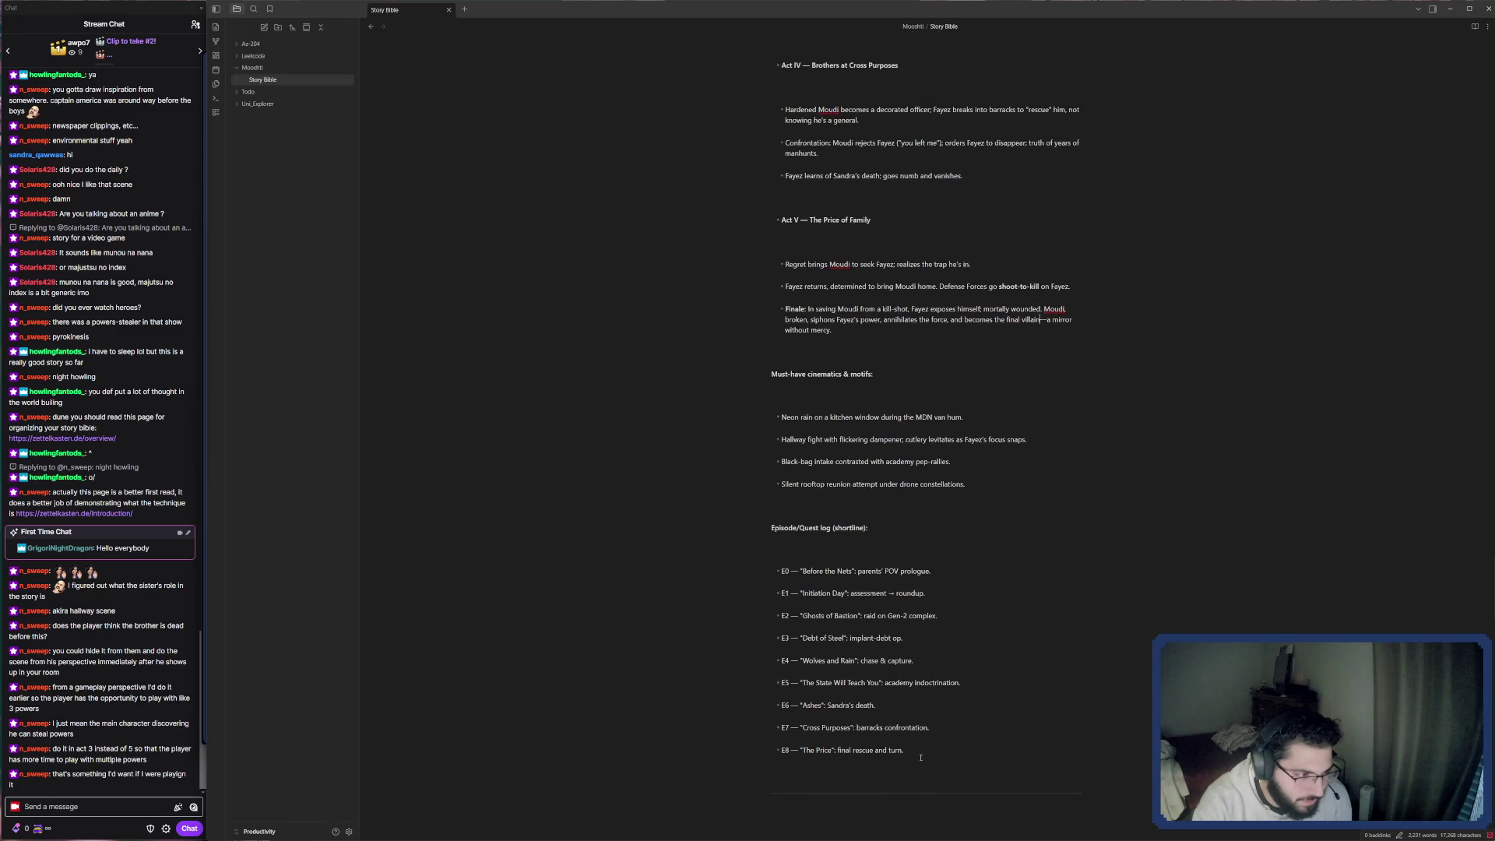
Highlight the episode log entries E0 through E8, then clear the selection.
left_click_drag(920, 757, 779, 570)
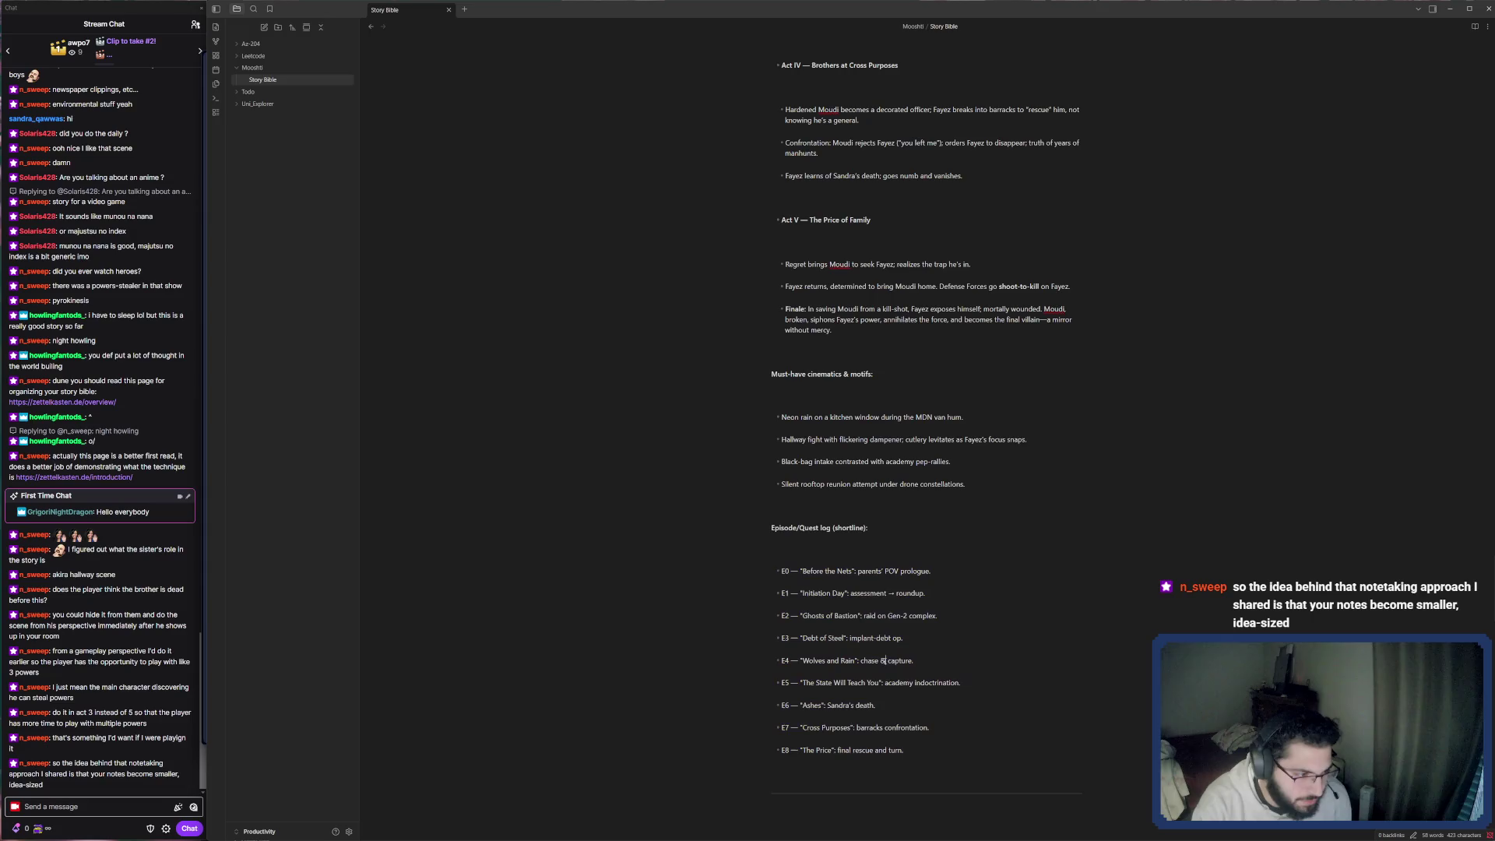
left_click(883, 660)
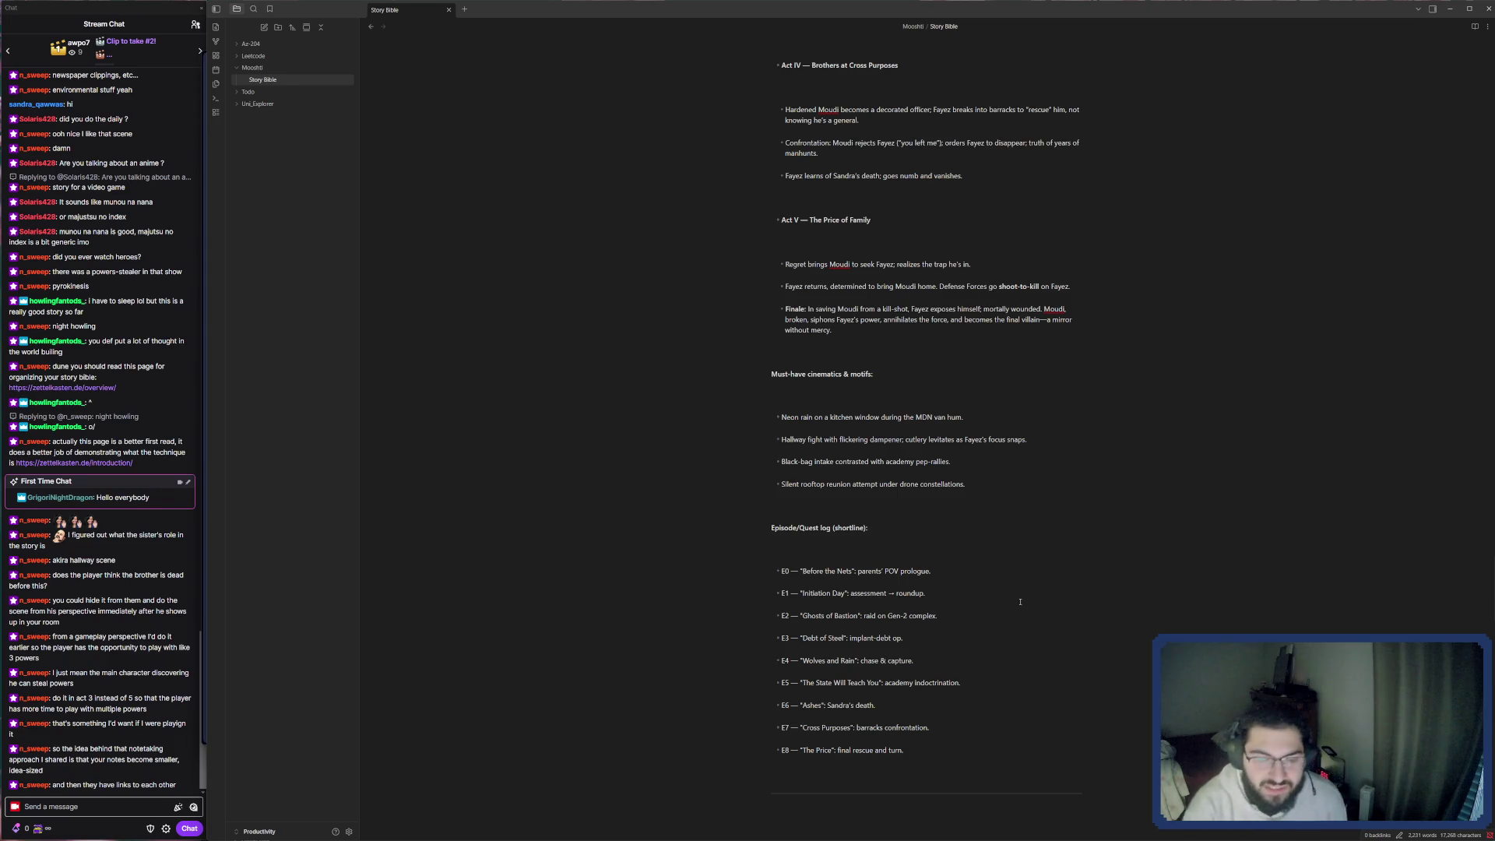
scroll(1019, 601, "down", 1)
scroll(1028, 610, "down", 3)
scroll(1046, 624, "down", 1)
scroll(1059, 638, "down", 1)
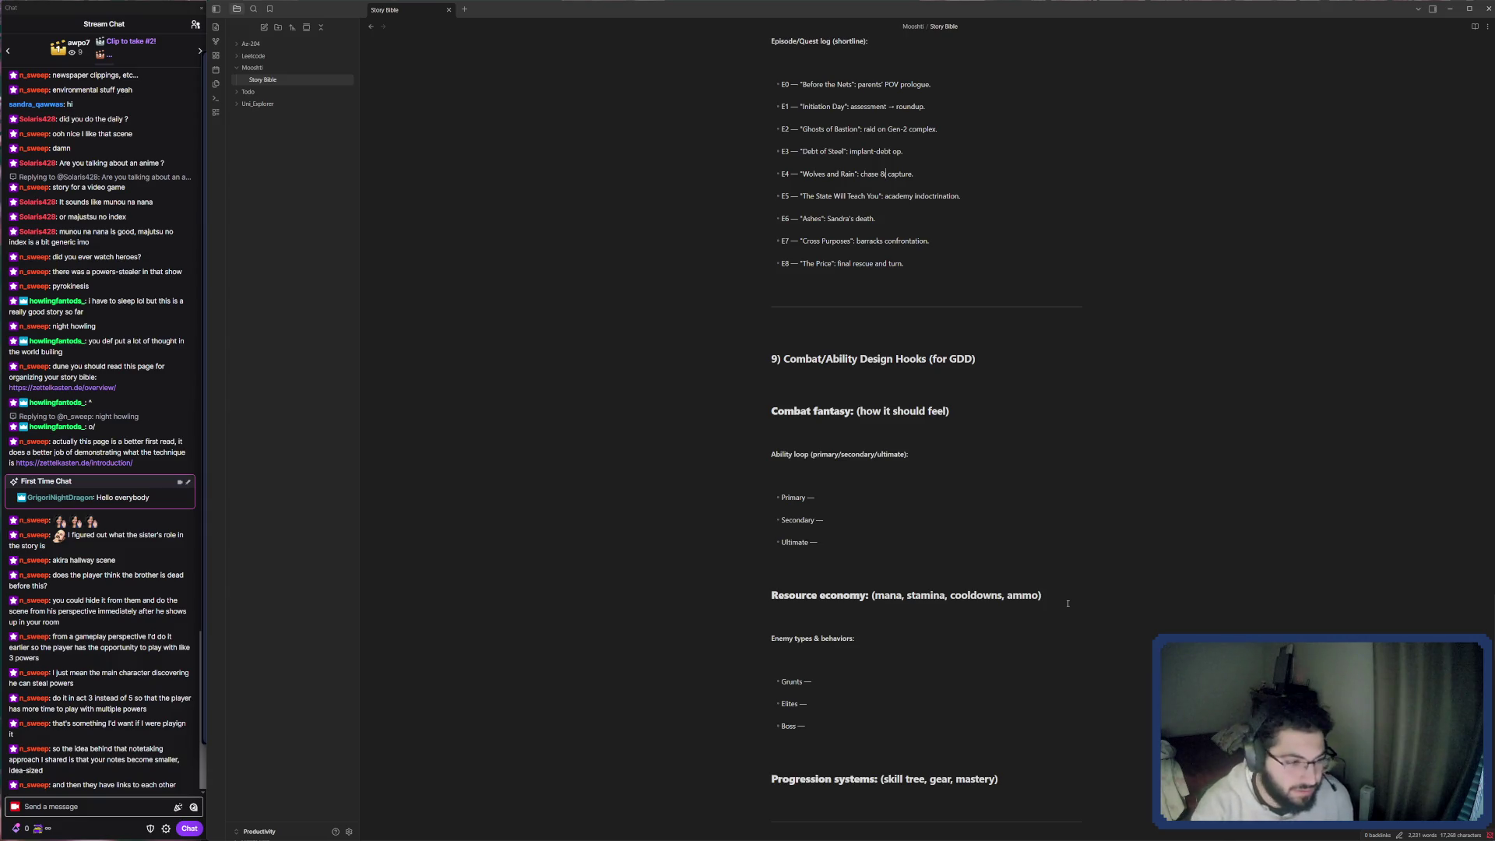
scroll(1068, 603, "down", 3)
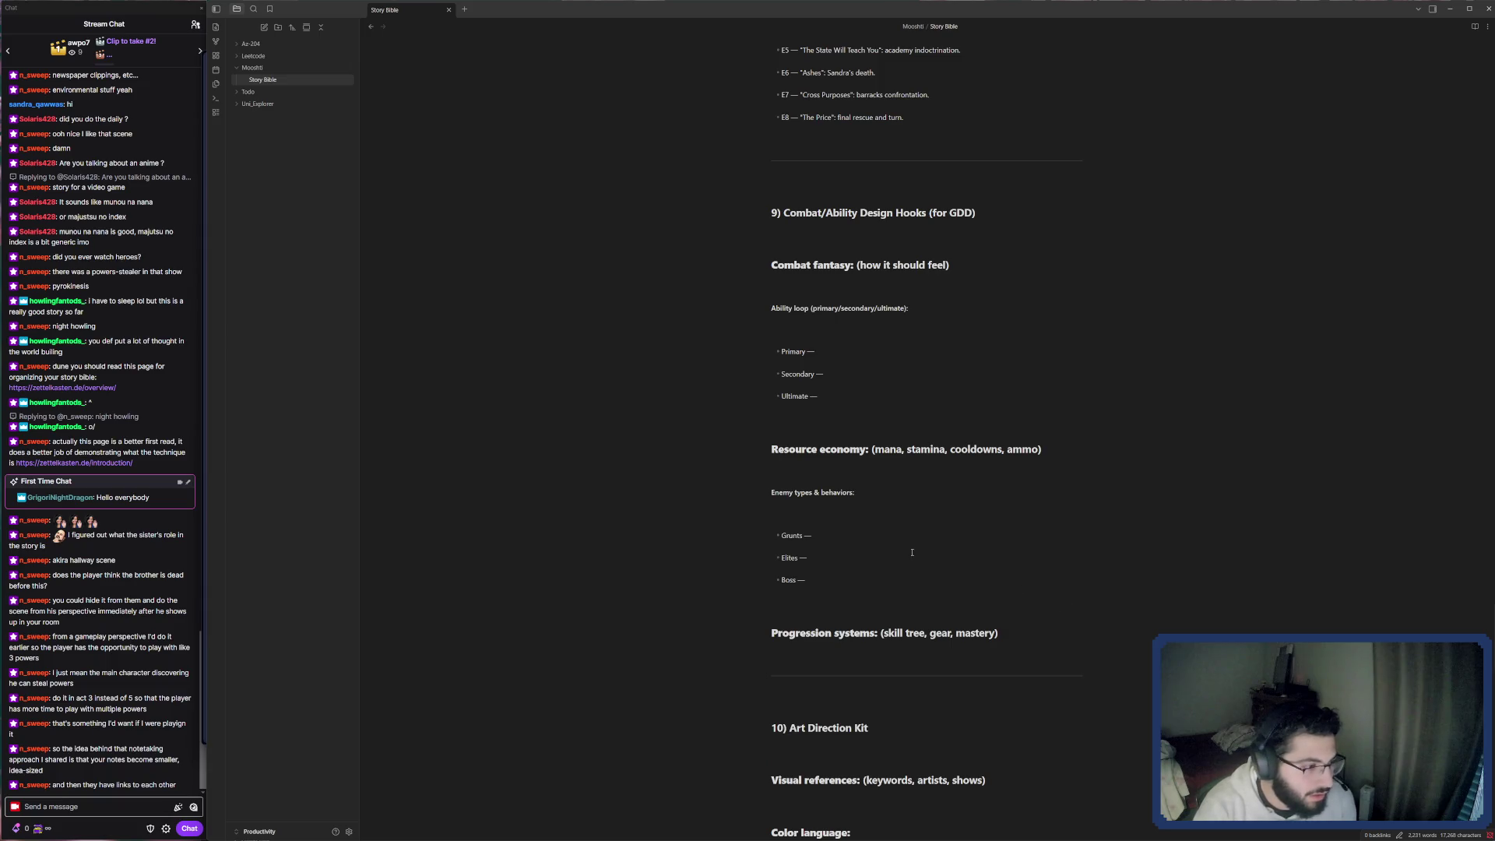
scroll(911, 552, "down", 3)
scroll(912, 552, "down", 2)
scroll(914, 548, "down", 4)
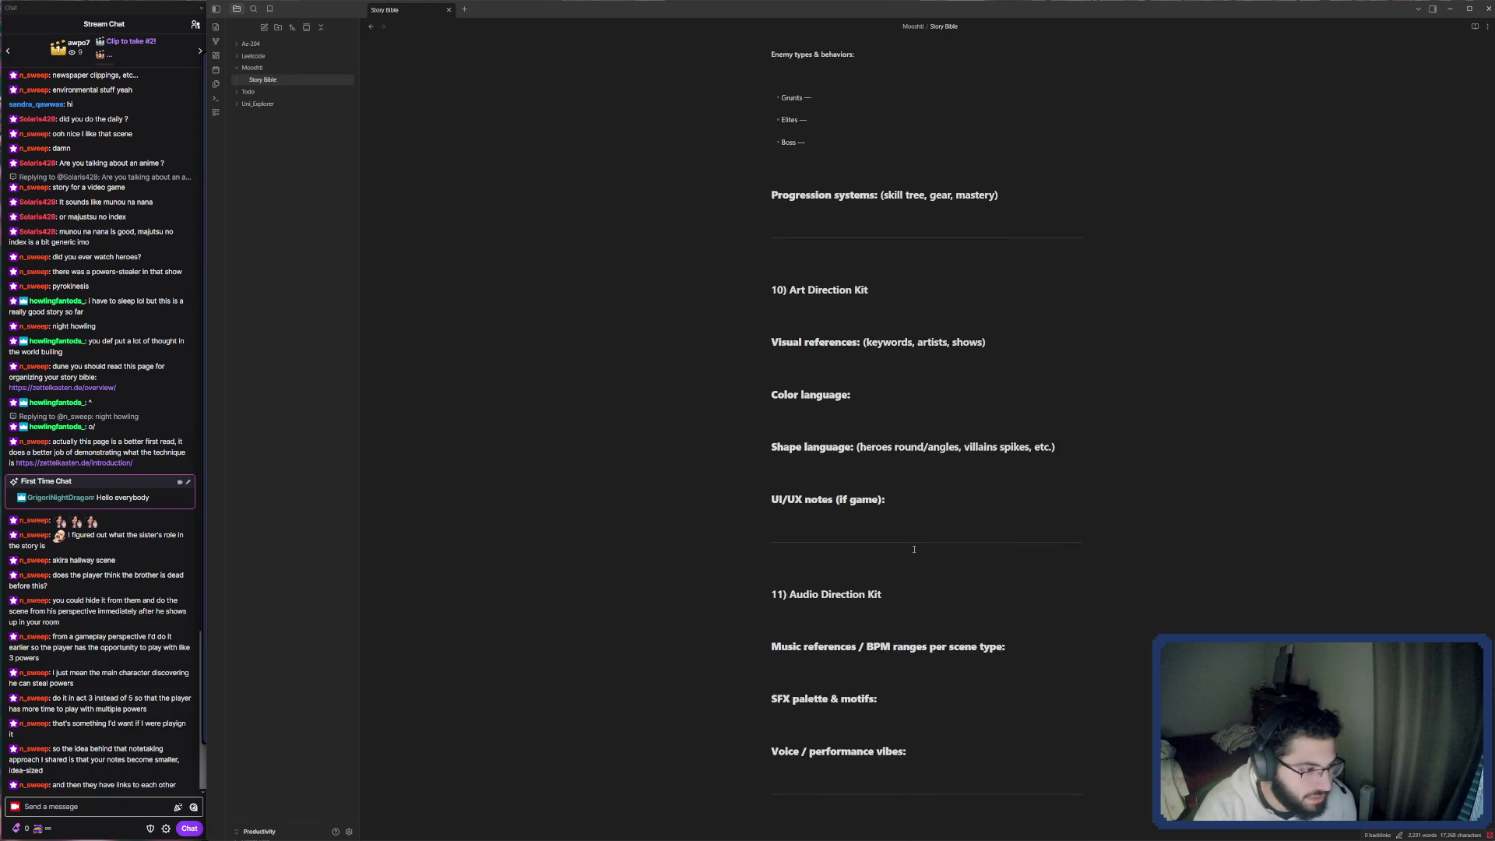
scroll(914, 548, "down", 2)
scroll(913, 549, "down", 2)
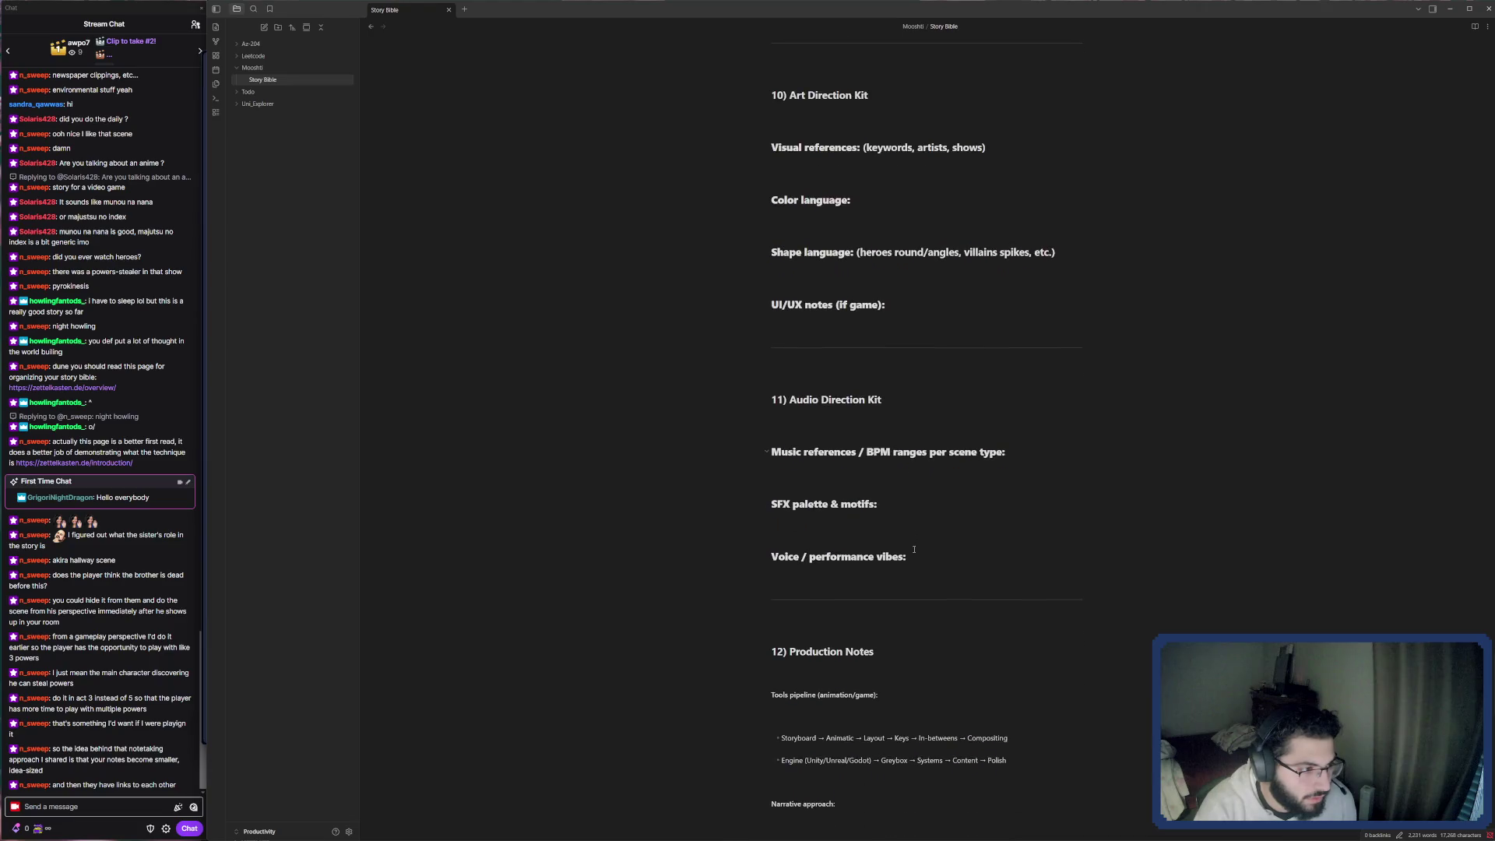
scroll(913, 551, "down", 1)
scroll(914, 551, "down", 1)
scroll(914, 549, "down", 1)
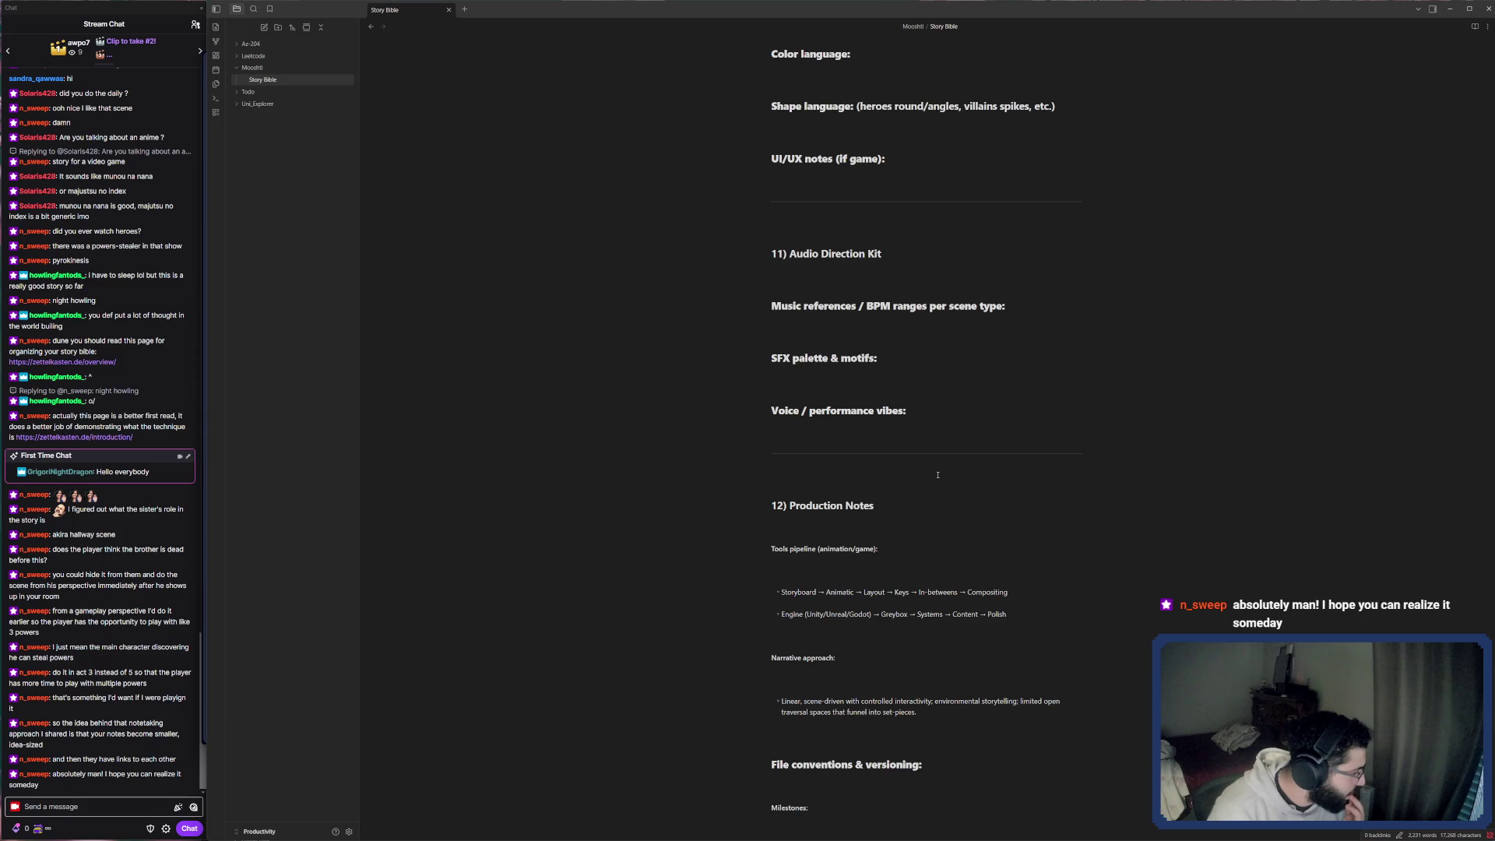
scroll(936, 474, "up", 2)
scroll(937, 475, "up", 2)
scroll(937, 472, "up", 1)
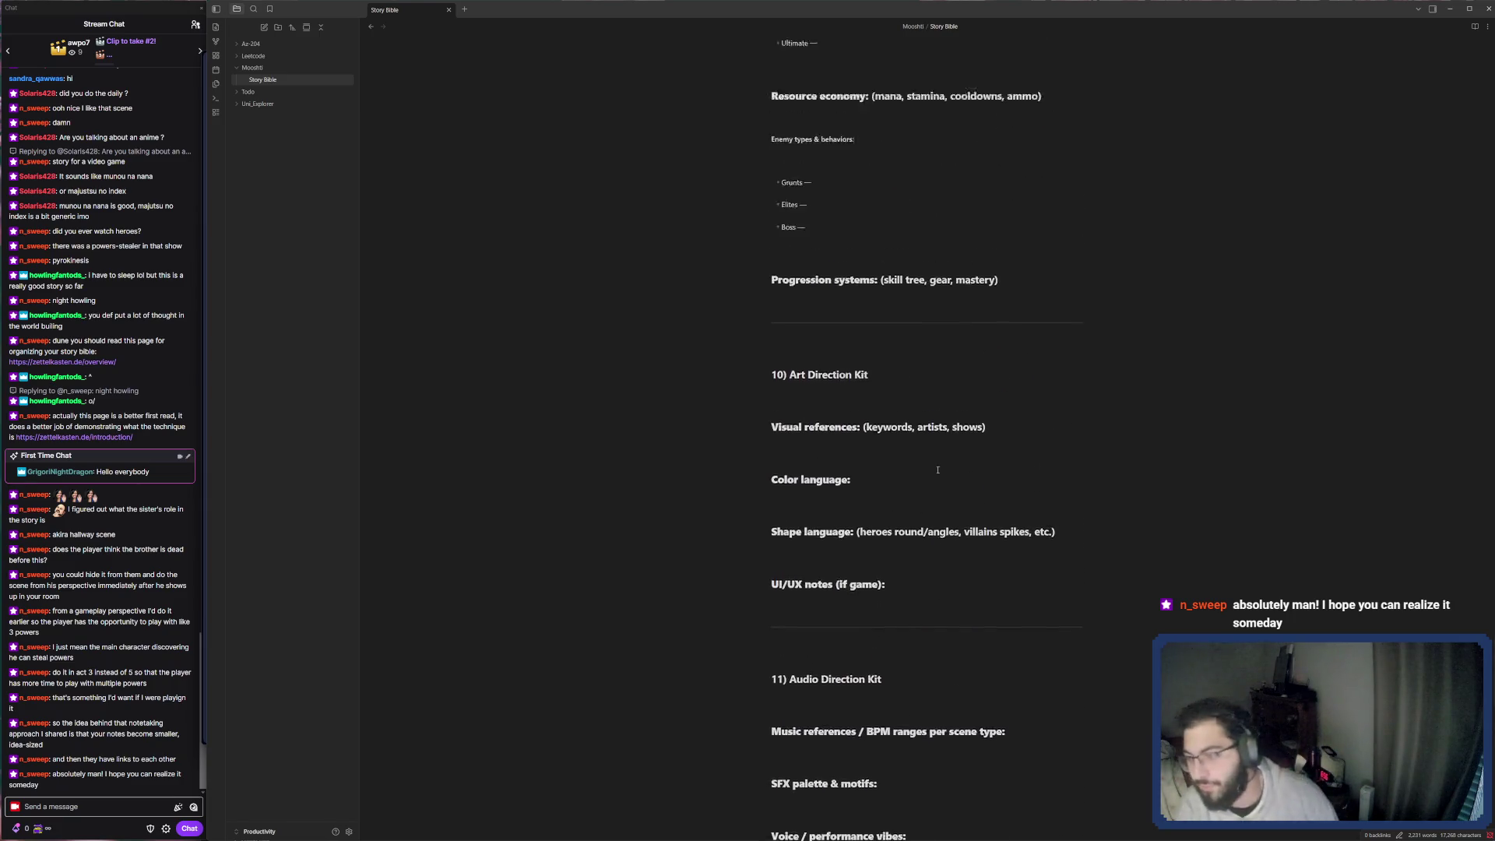
scroll(937, 469, "up", 2)
scroll(937, 470, "up", 3)
scroll(937, 469, "up", 2)
scroll(936, 469, "up", 2)
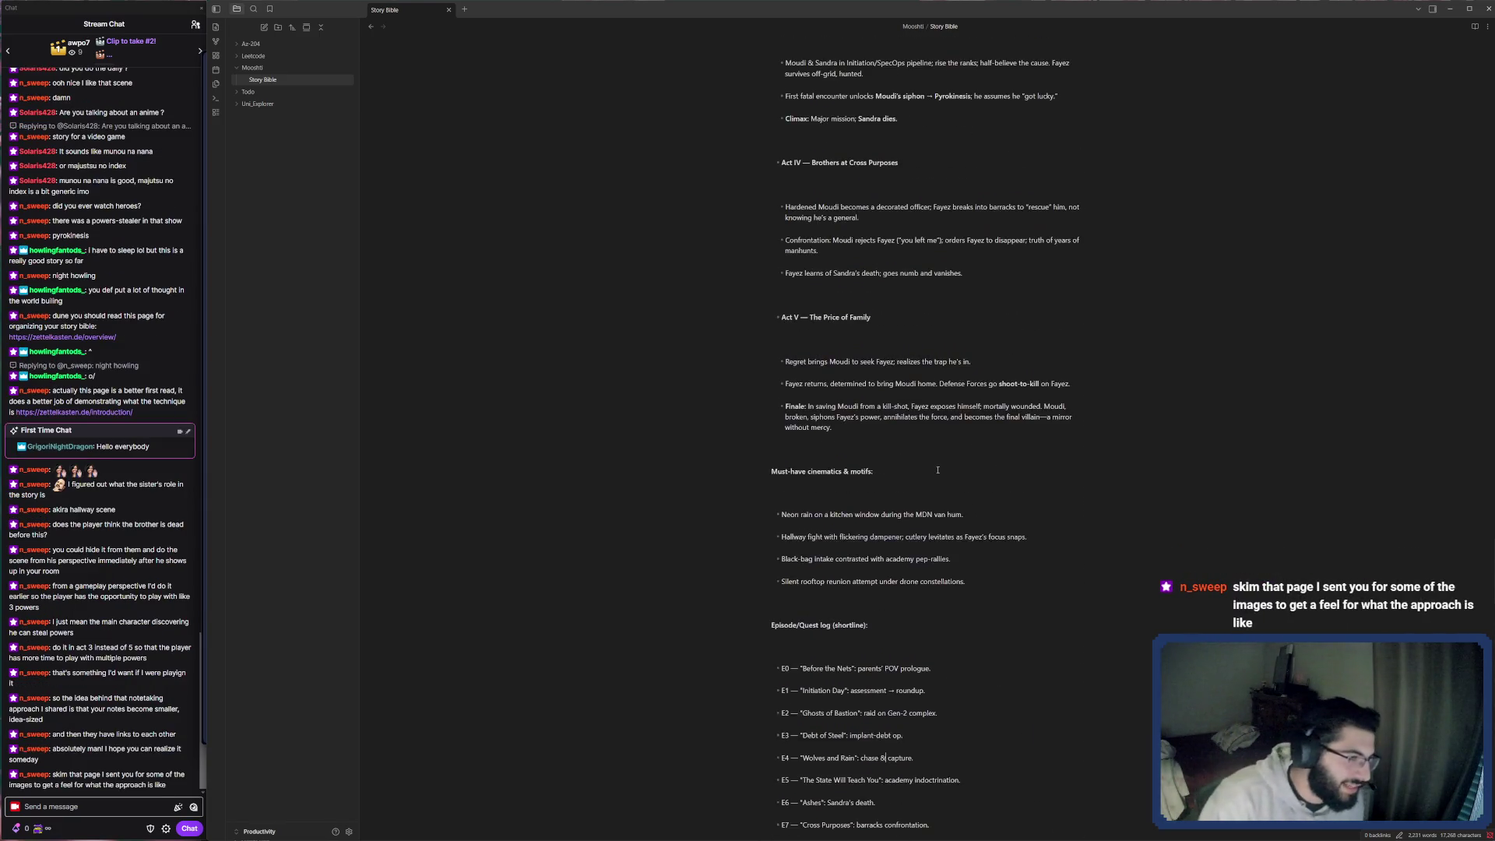
scroll(936, 470, "up", 2)
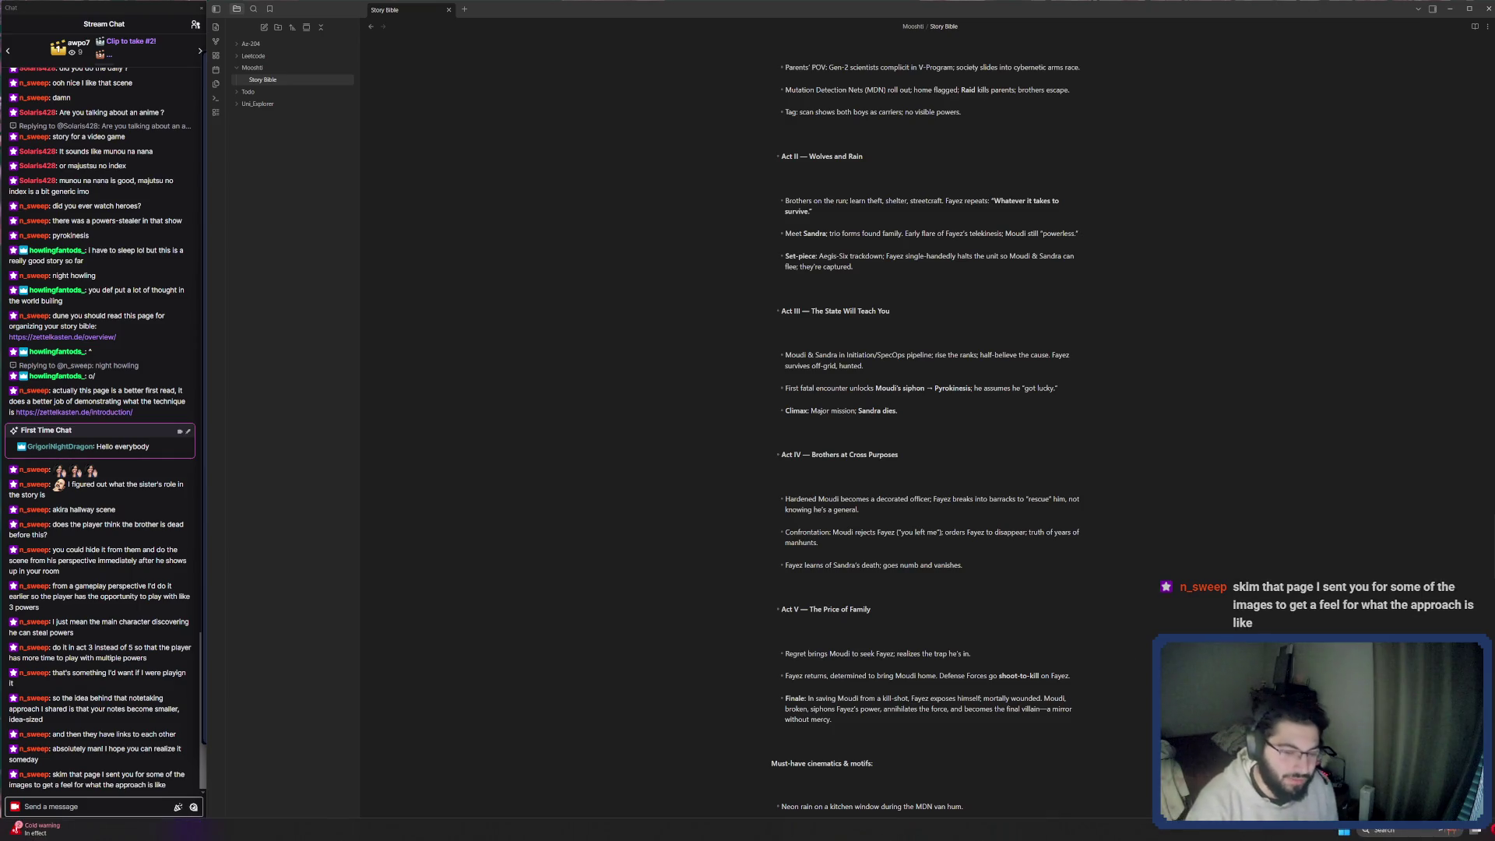
Close the Akira image search tab so the 'Tetsuo explodes hospital workers' YouTube clip plays.
left_click(1343, 831)
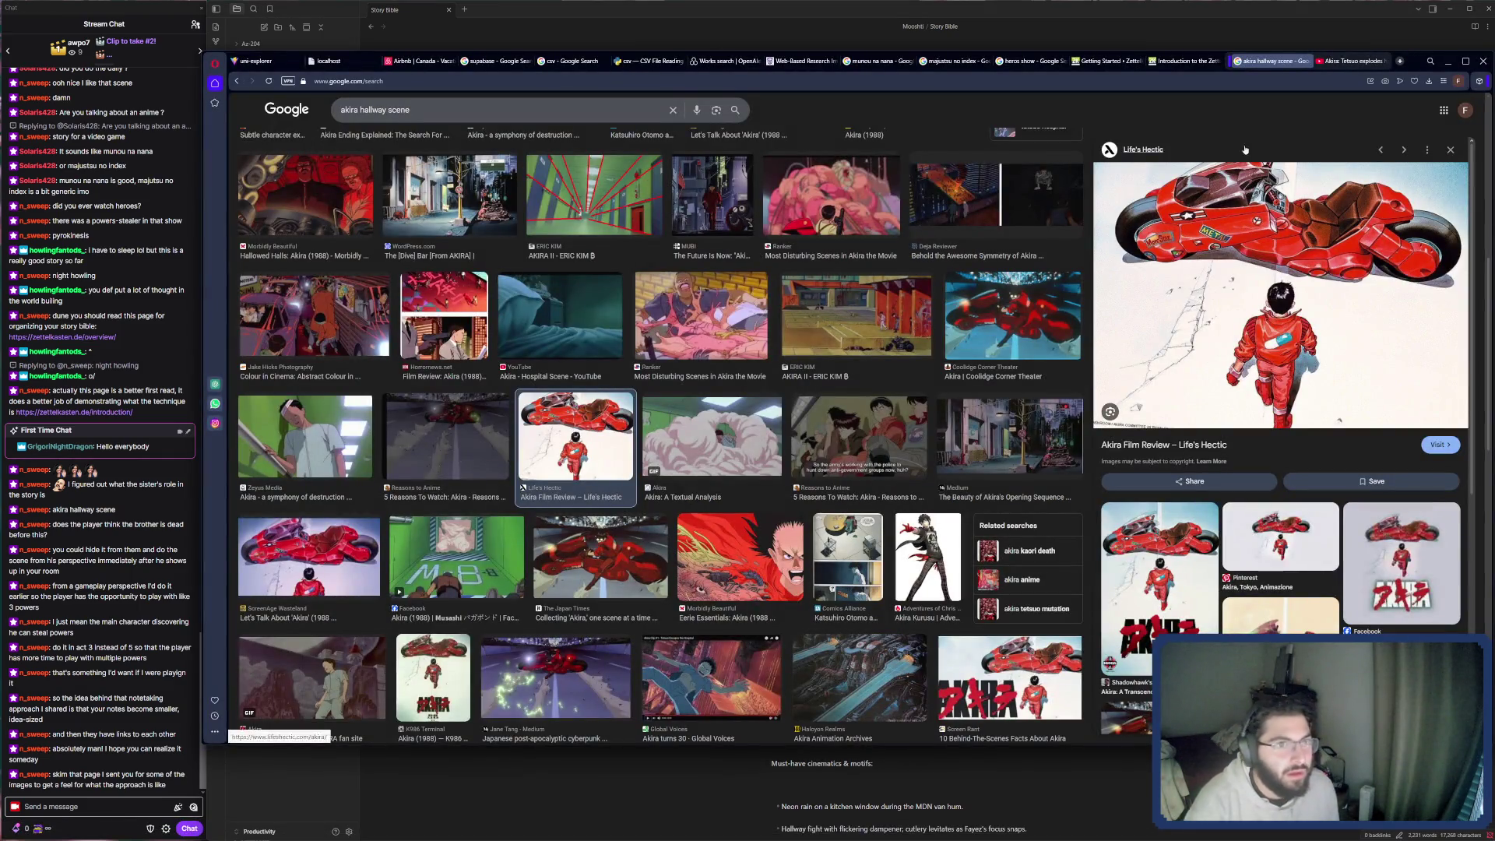
key("ctrl+w")
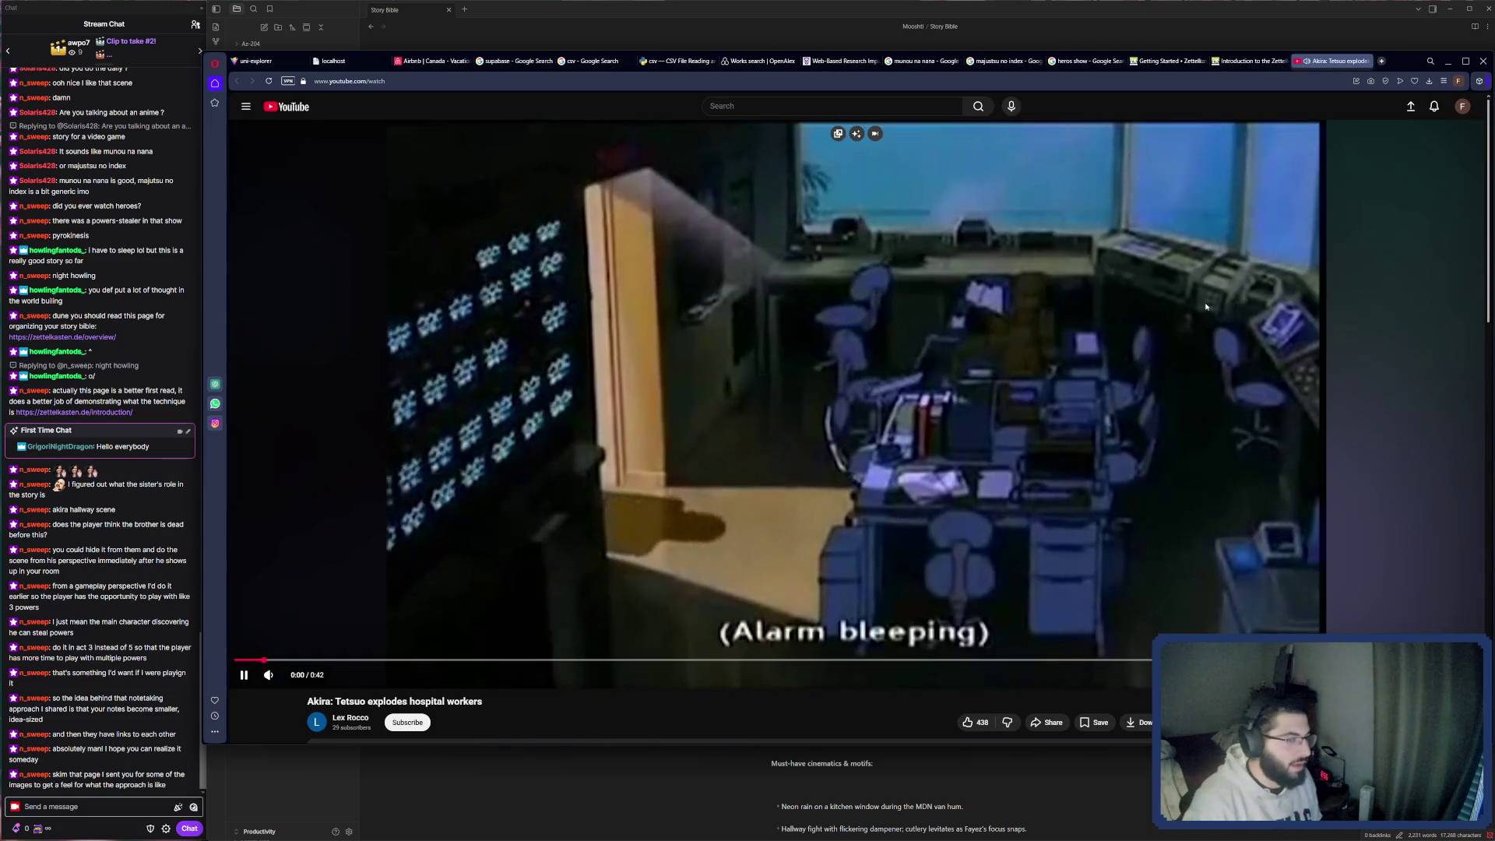
left_click(1206, 307)
left_click(901, 479)
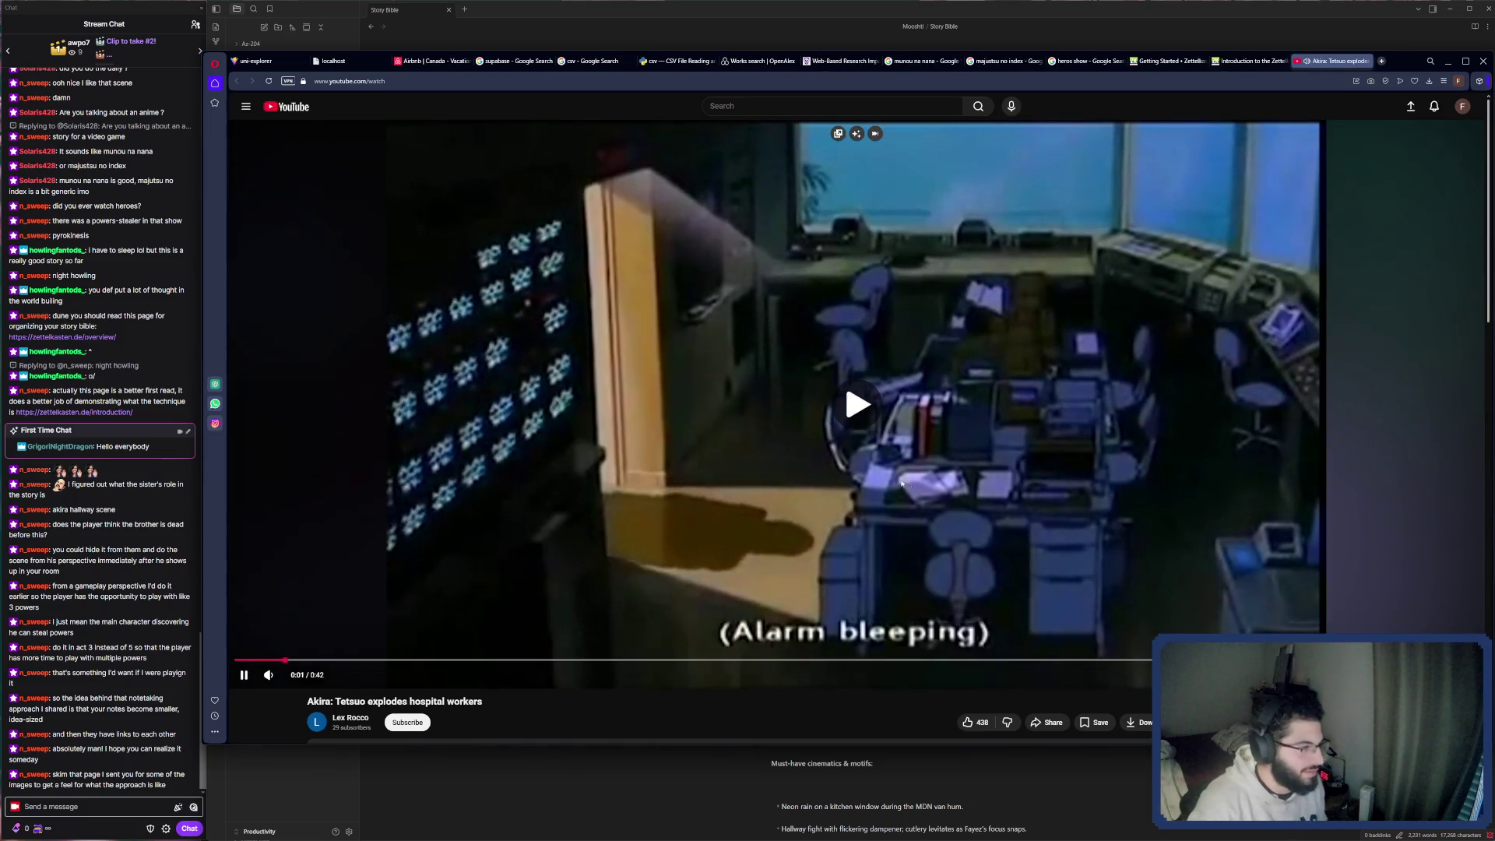